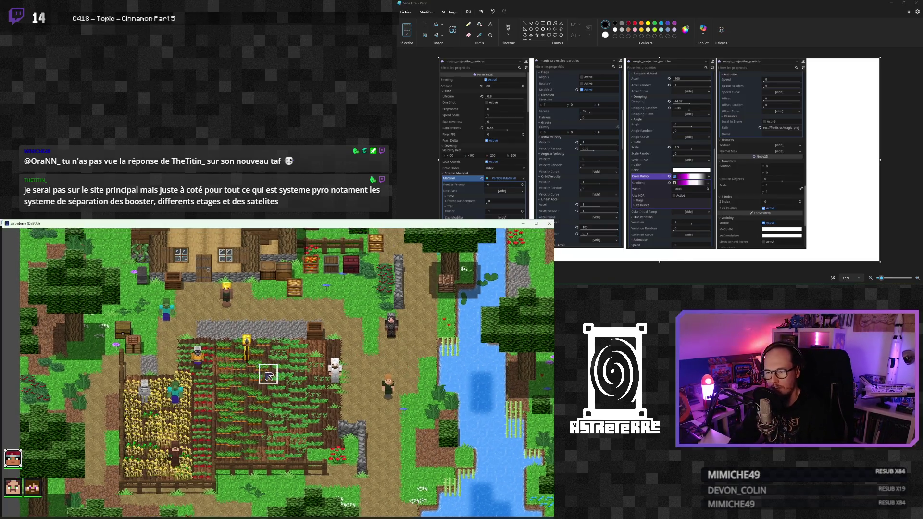
Step: Check the inventory, cast the lightning spell on a target, then close the debug game
key(e)
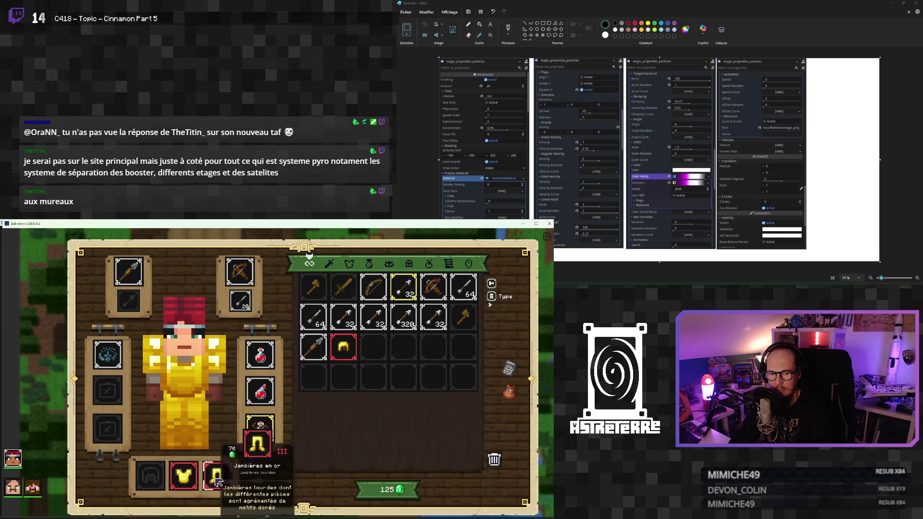
key(e)
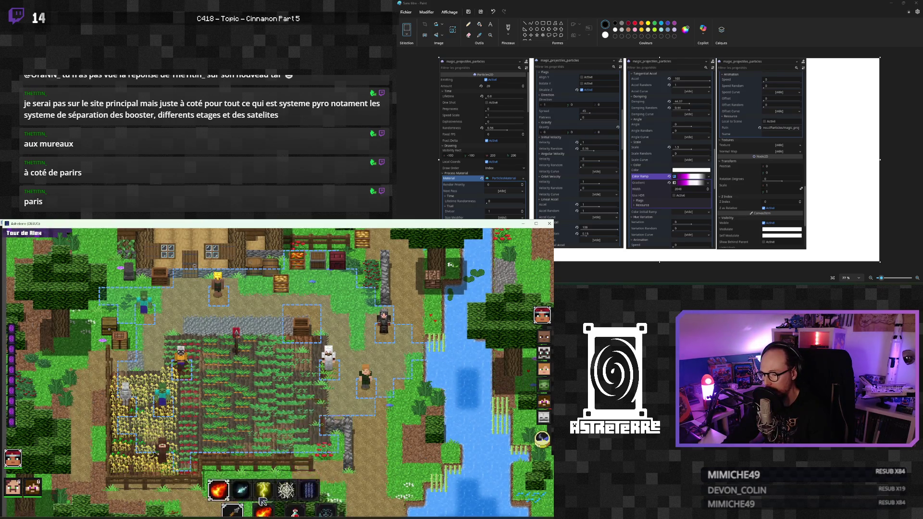
click(261, 497)
click(291, 314)
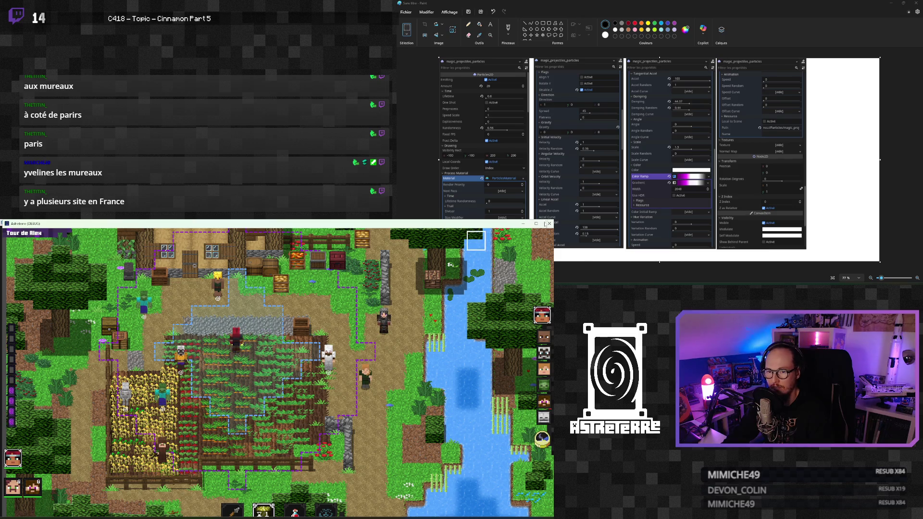
click(548, 224)
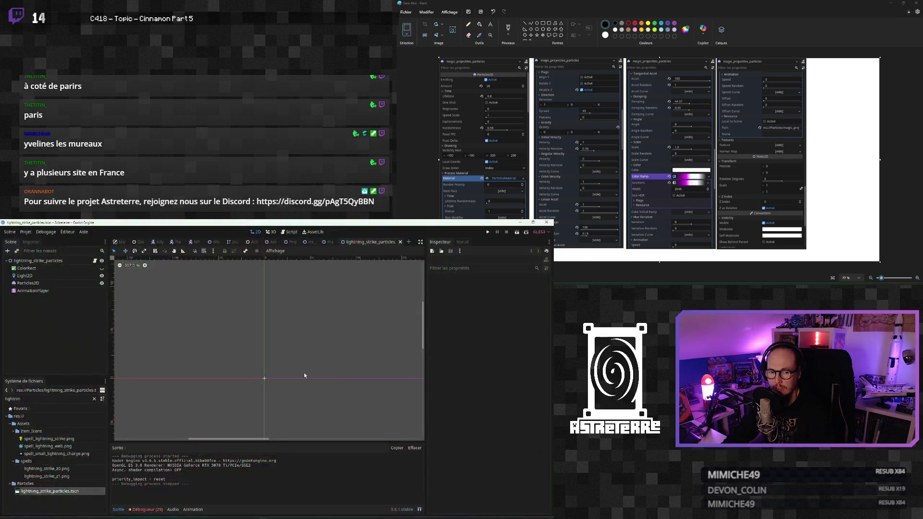
Step: Make the Light2D colour pale yellow (fcfa82), save the scene and relaunch the game
click(34, 276)
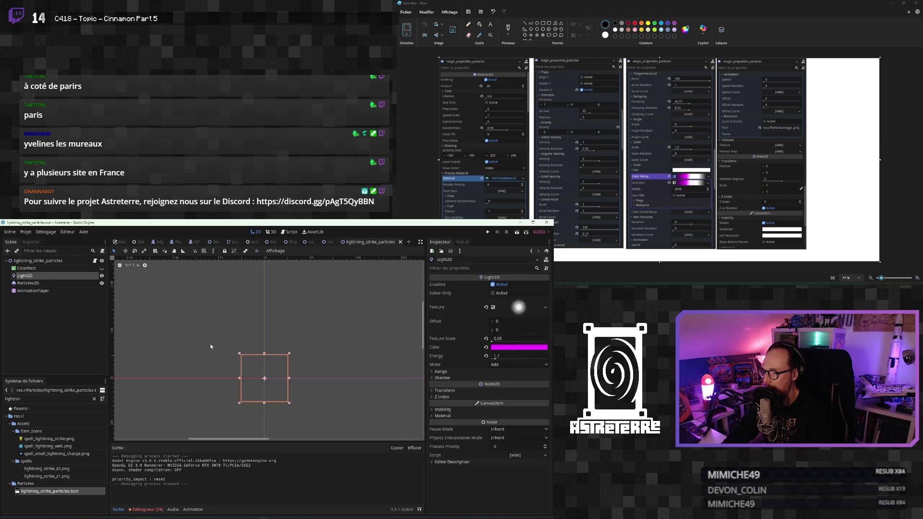
click(521, 349)
click(491, 243)
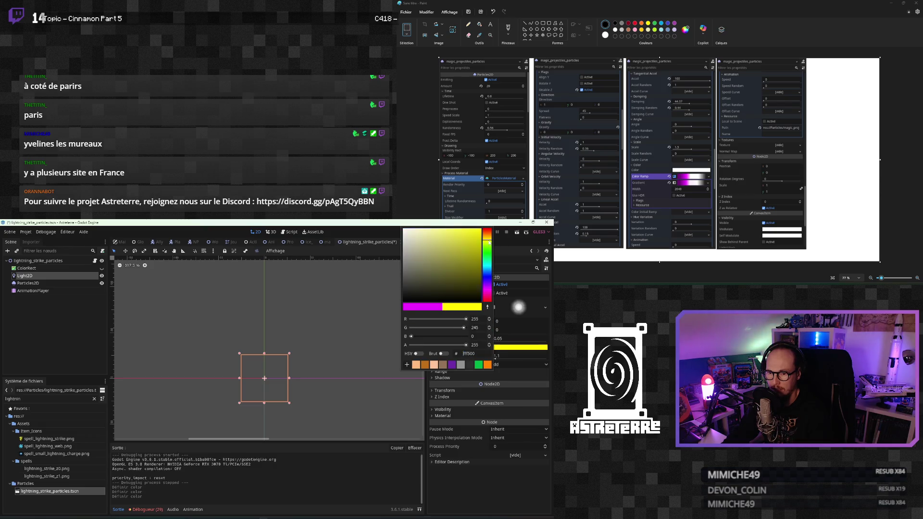
drag(447, 240, 429, 228)
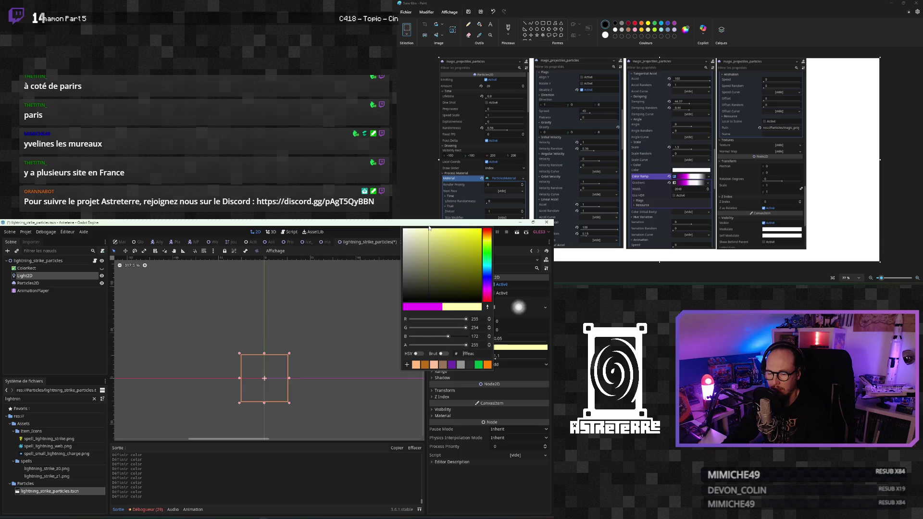
click(552, 344)
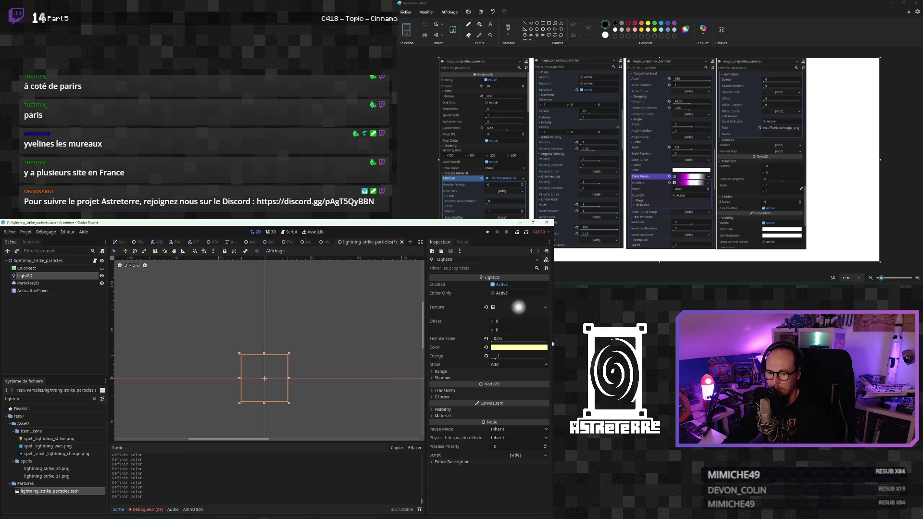
key(ctrl+s)
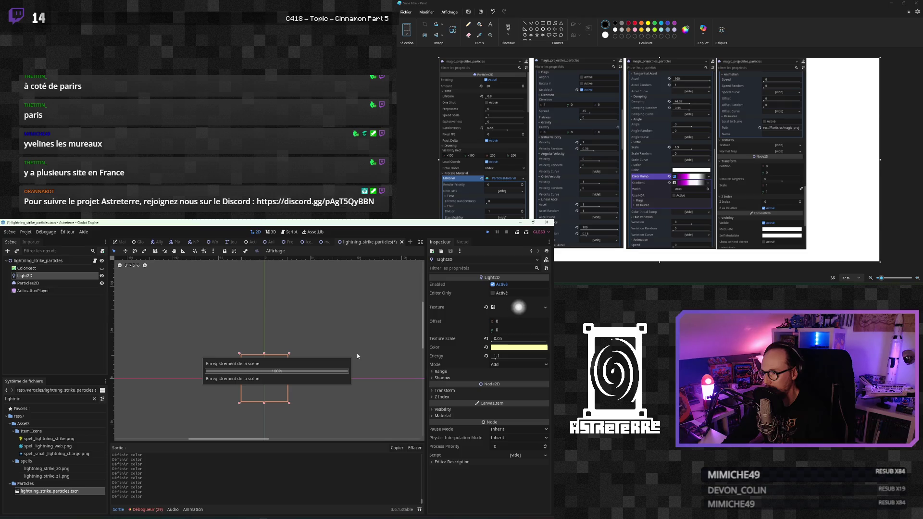
key(F6)
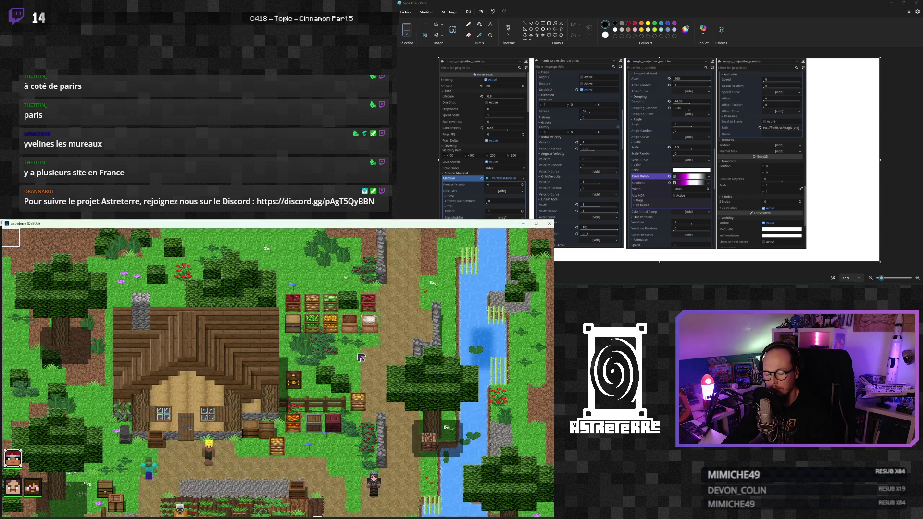
Step: Walk right and unequip the helmet, gold chestplate and gold leggings
key(d)
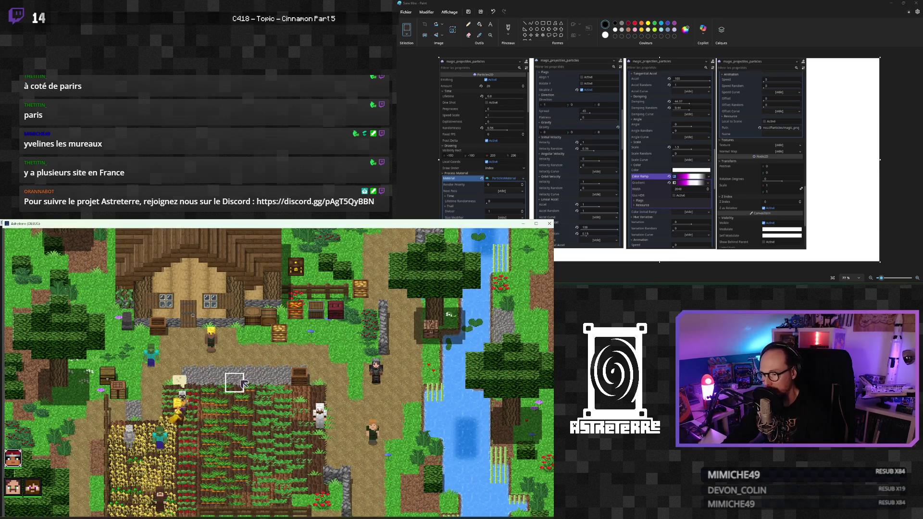
key(e)
click(150, 475)
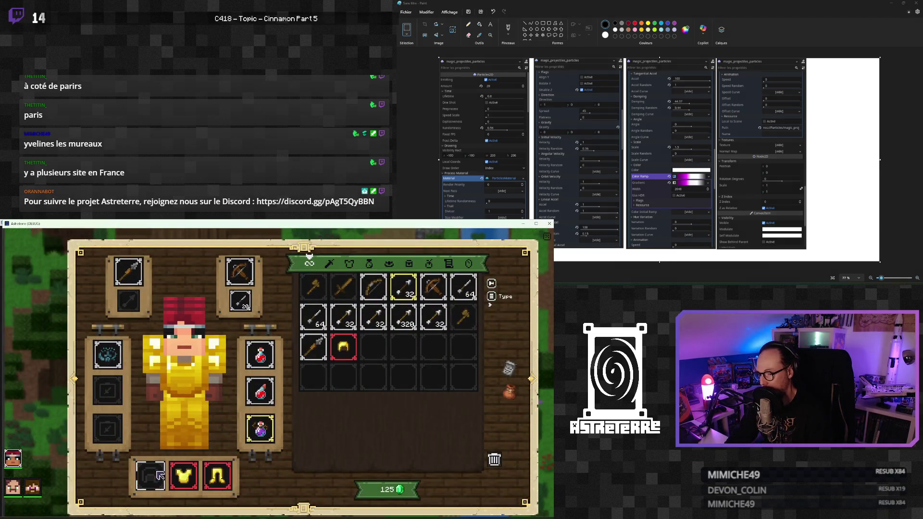
click(184, 476)
click(217, 476)
key(e)
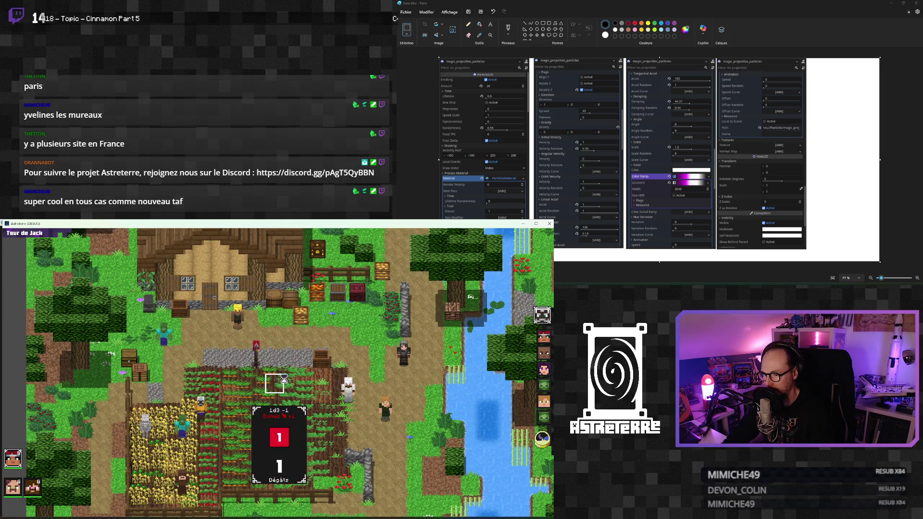
Step: End the turn, cast the damage spell on the blonde character, and close the game
click(543, 439)
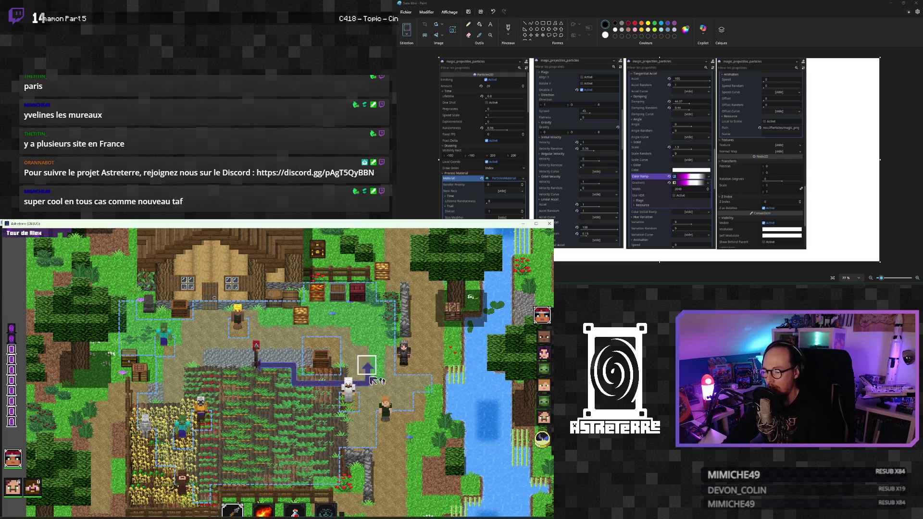
click(263, 510)
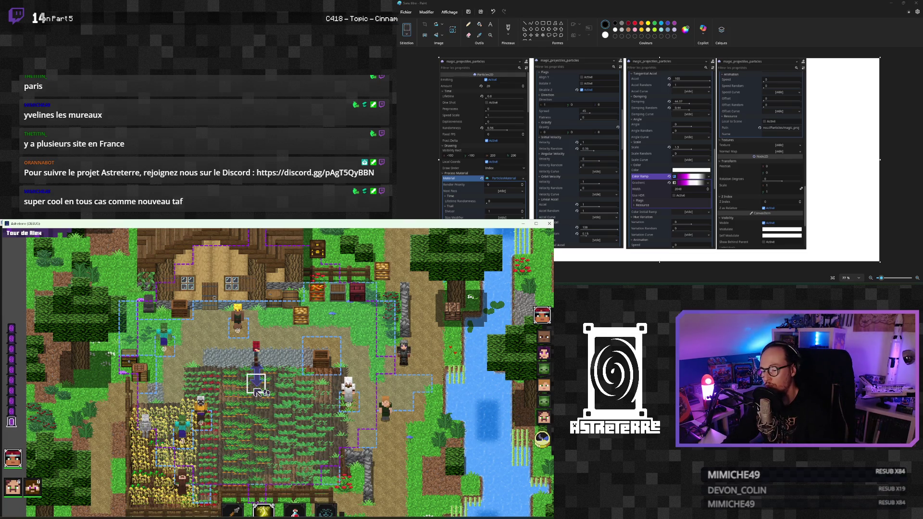
click(238, 339)
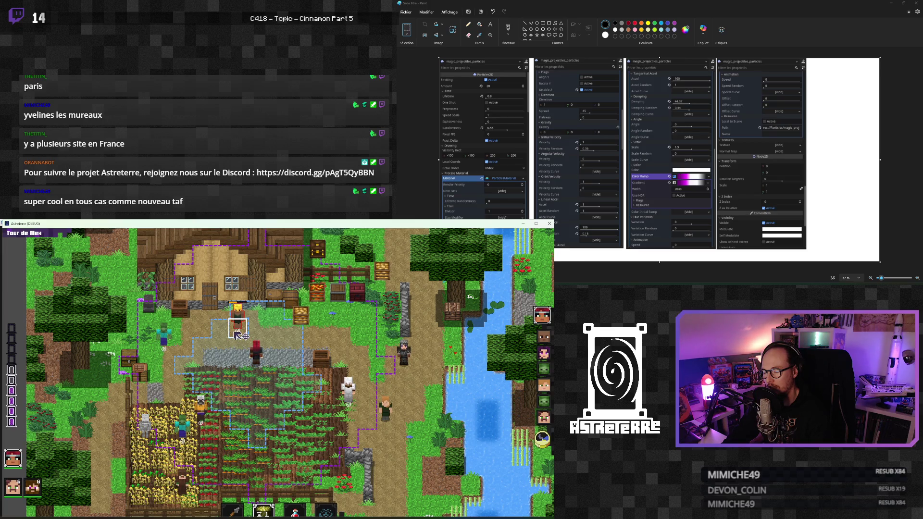
click(549, 223)
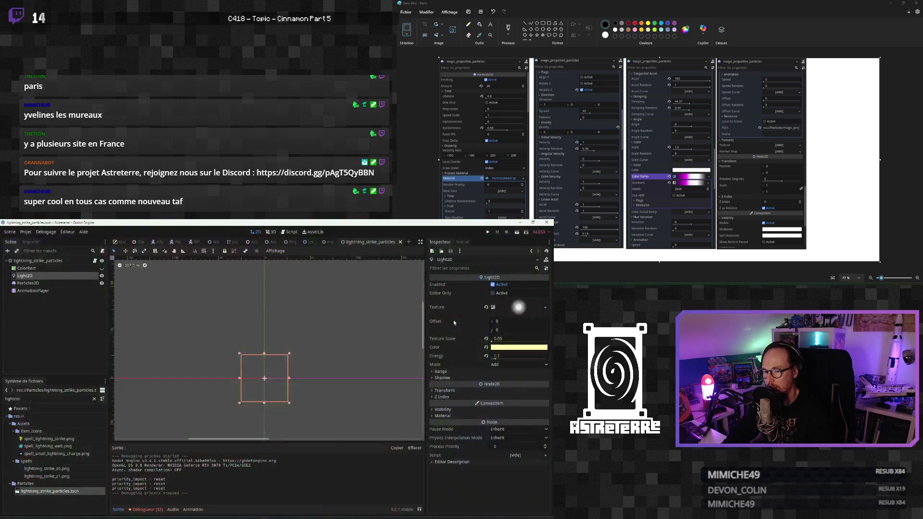
Step: Set the Light2D Energy to 0.9
click(496, 358)
text(0.9)
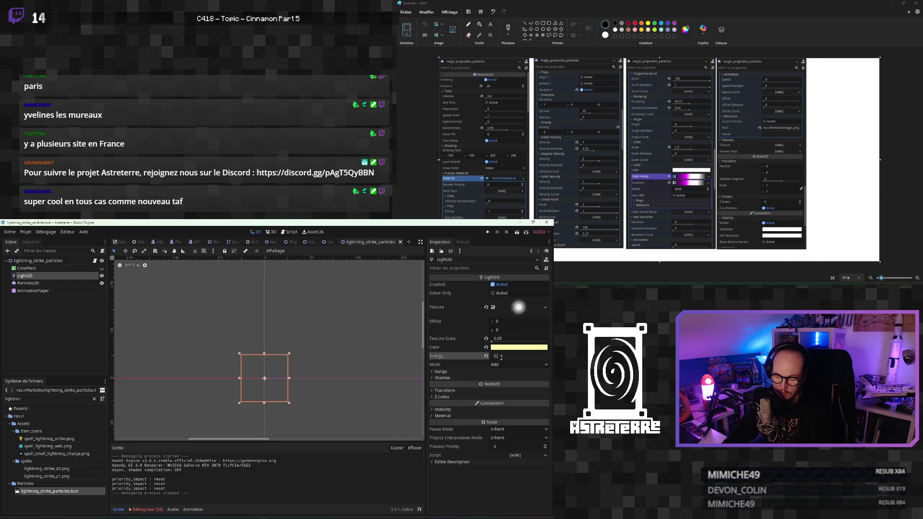
key(Return)
click(503, 341)
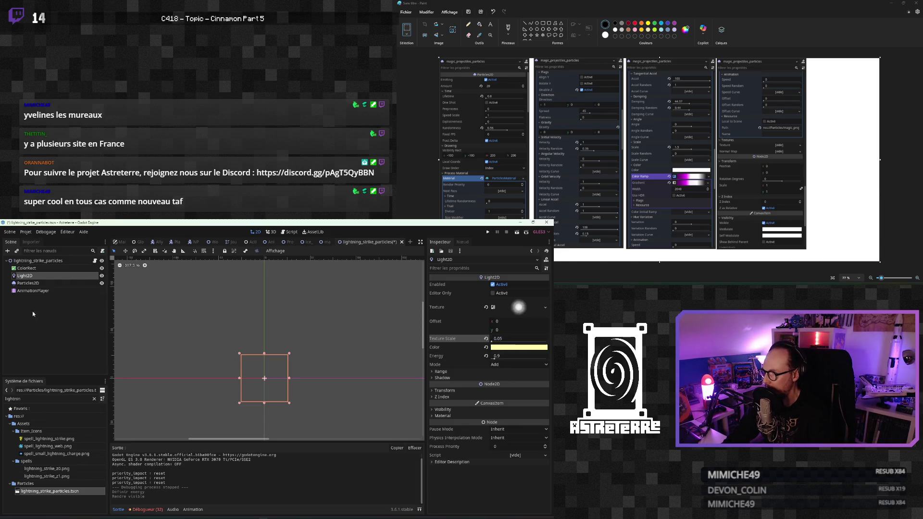
Step: Switch the AnimationPlayer to the 'loop' animation and select Particles2D to preview it
click(33, 291)
click(224, 445)
click(229, 463)
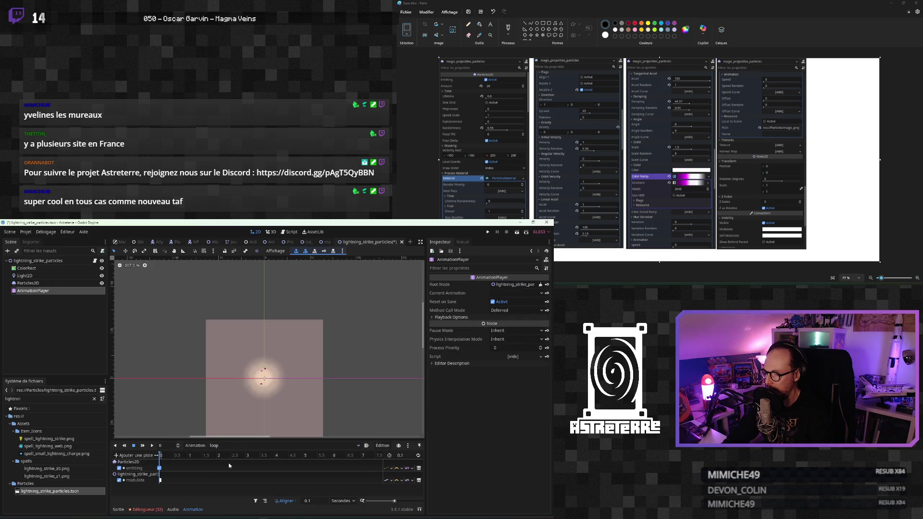
scroll(273, 376, up, 4)
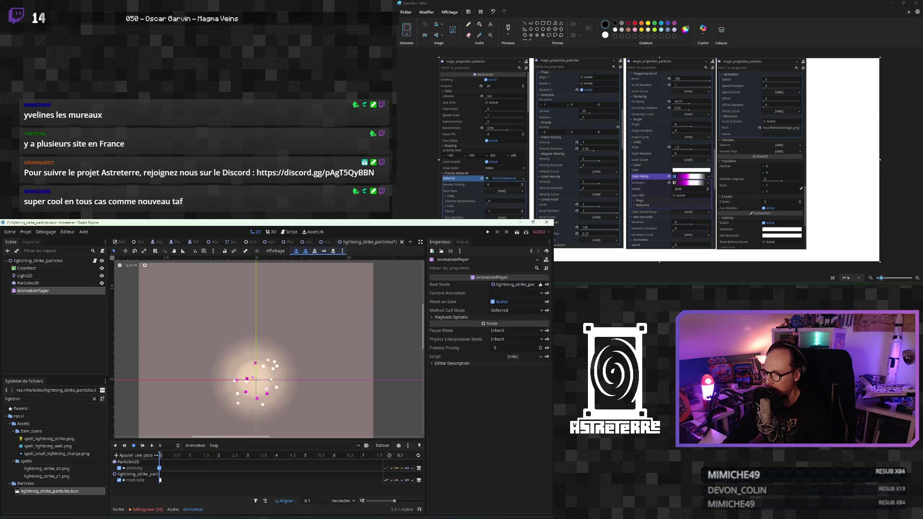
click(27, 284)
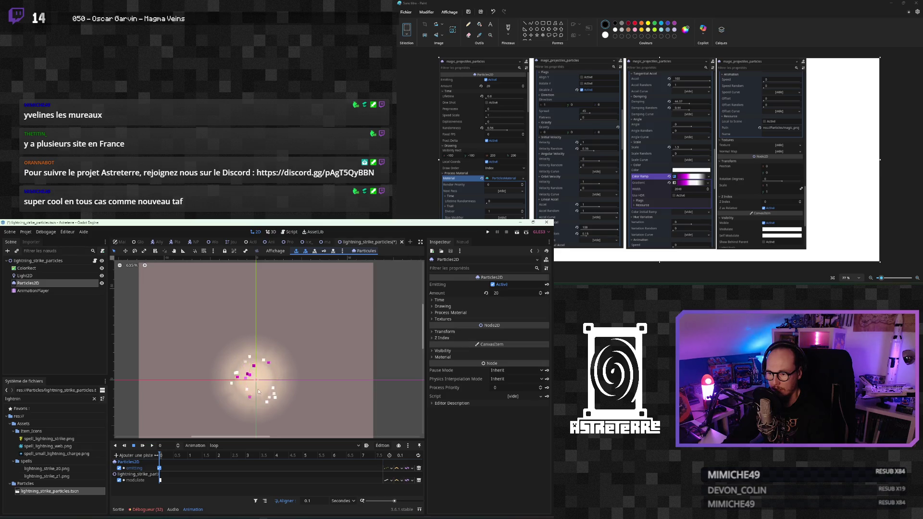
Step: Inspect the Light2D and Particles2D nodes in the magic_projectiles_particles scene
click(326, 242)
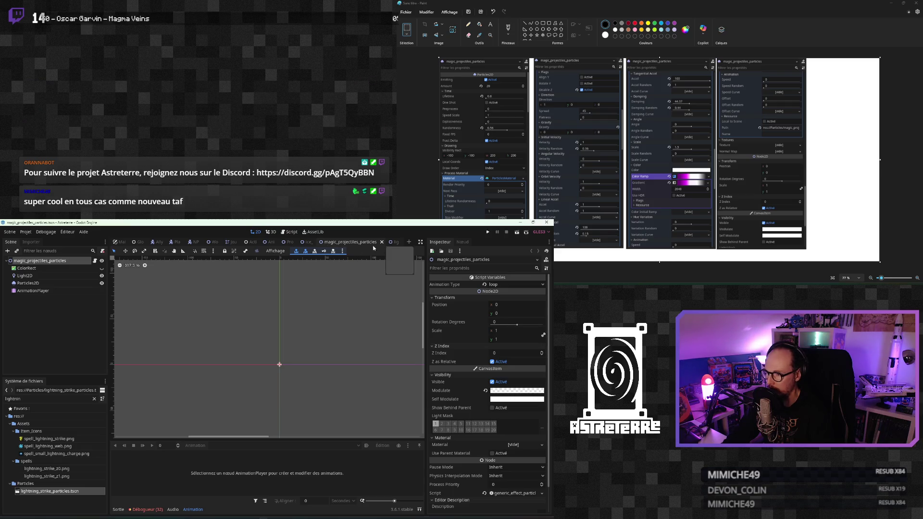
click(34, 275)
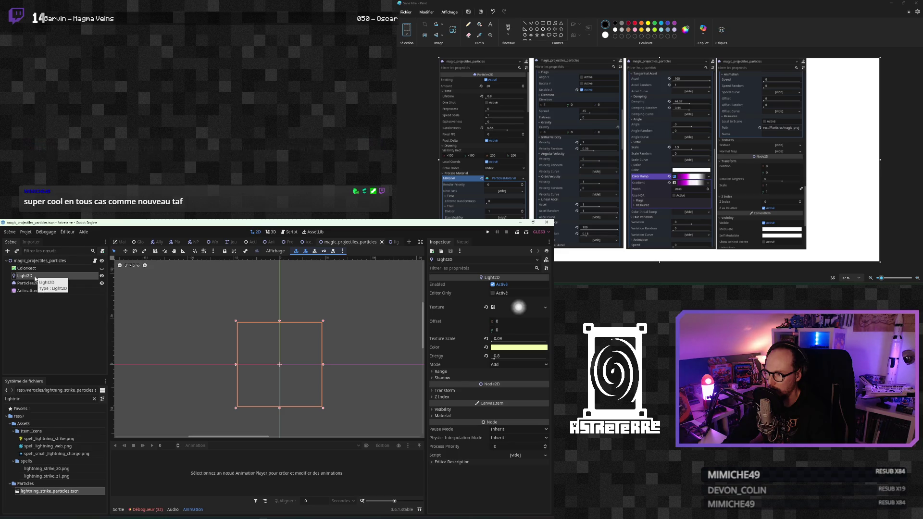
click(35, 284)
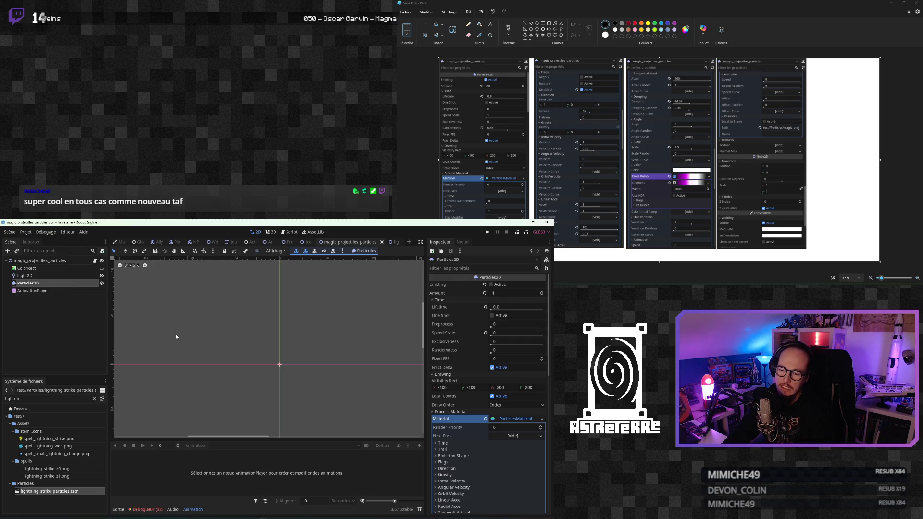
scroll(459, 451, down, 5)
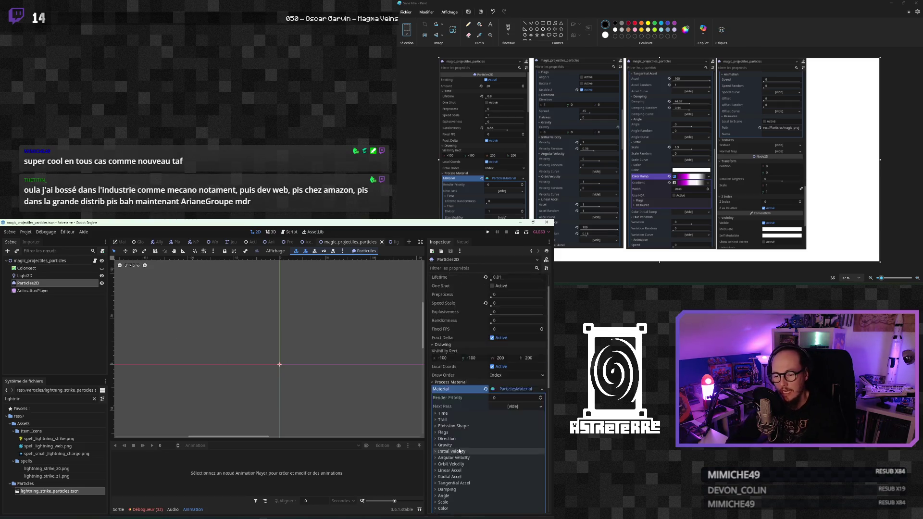
scroll(460, 451, up, 4)
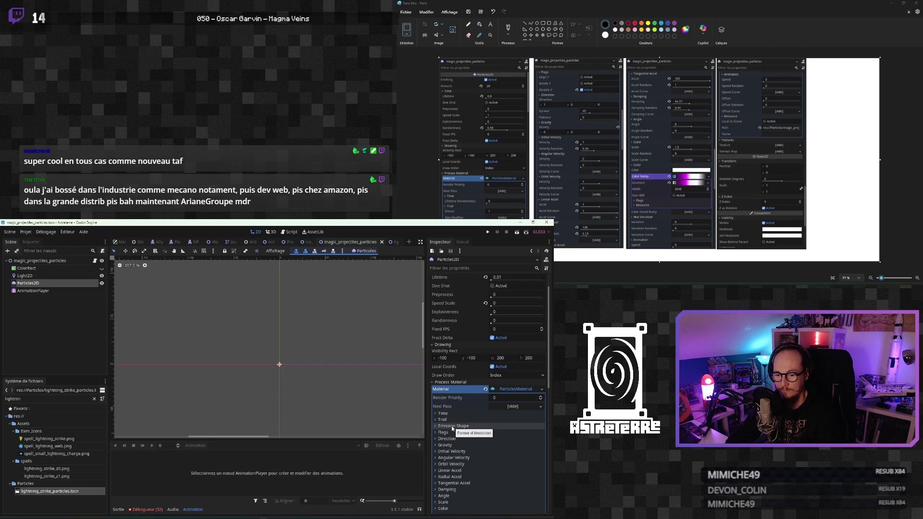
click(29, 276)
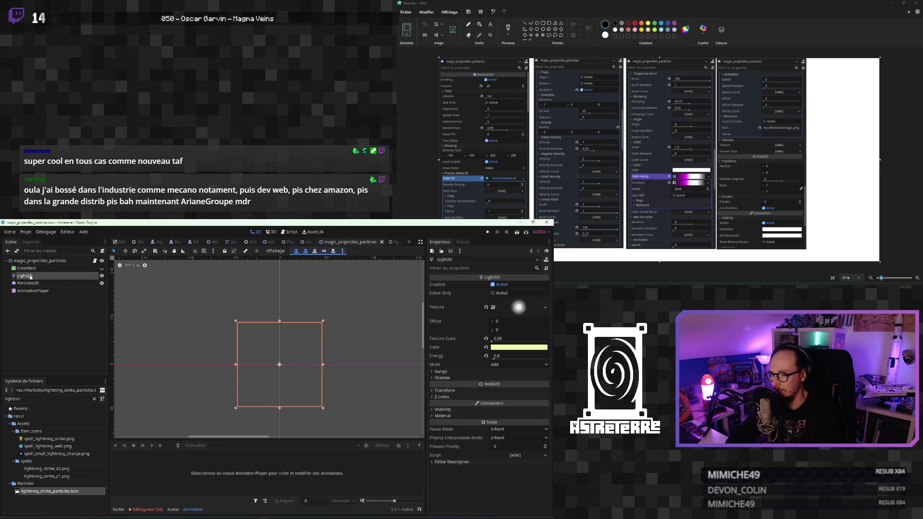
right_click(30, 277)
click(54, 327)
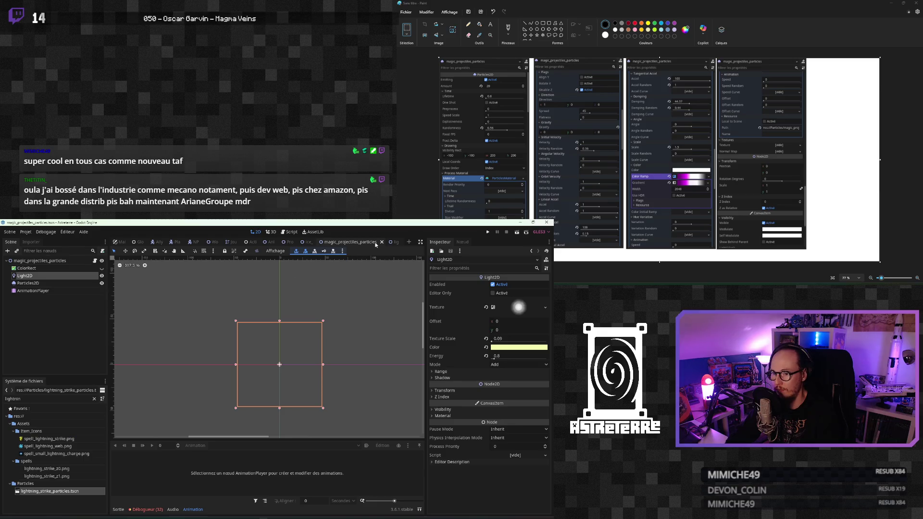
Step: In lightning_strike_particles, keep Particles2D and delete the Light2D node
click(390, 244)
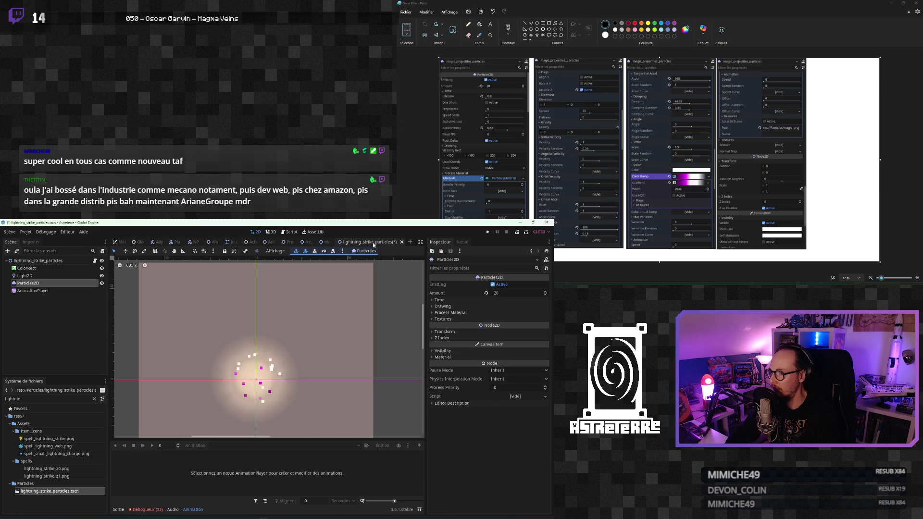
click(329, 244)
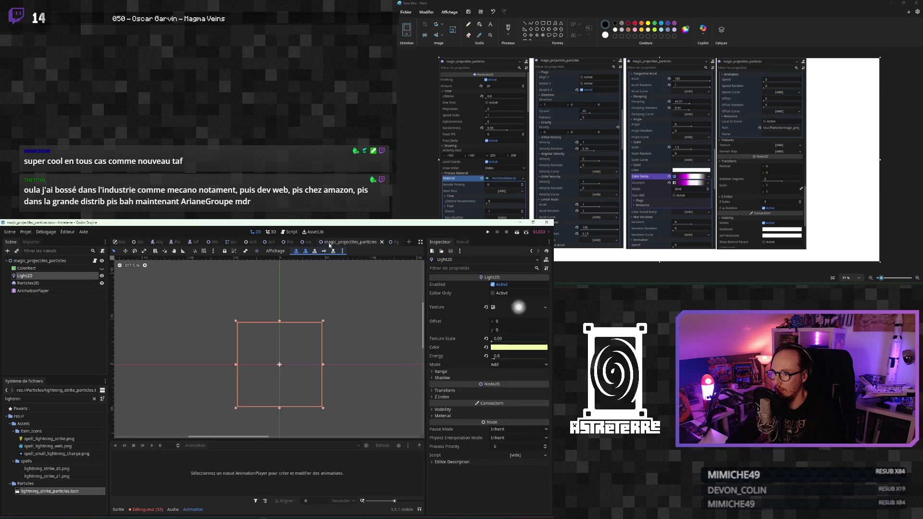
click(387, 242)
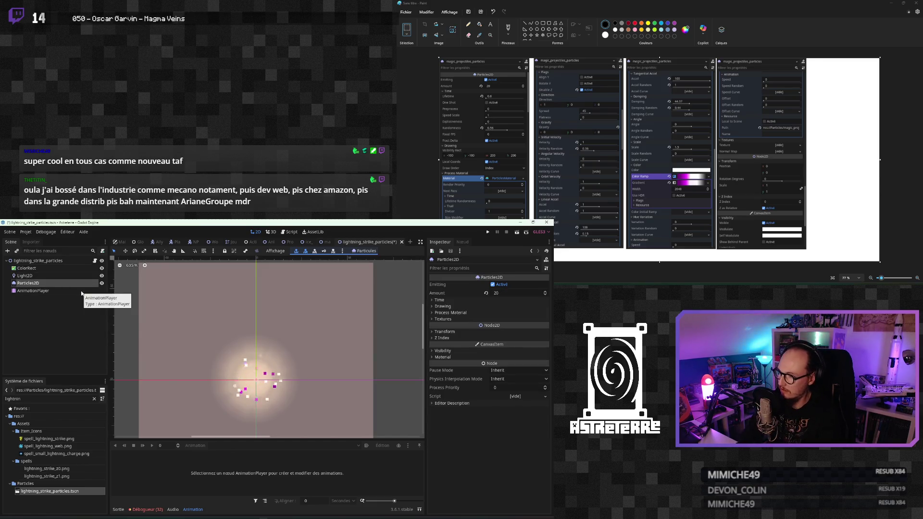
key(Delete)
click(289, 377)
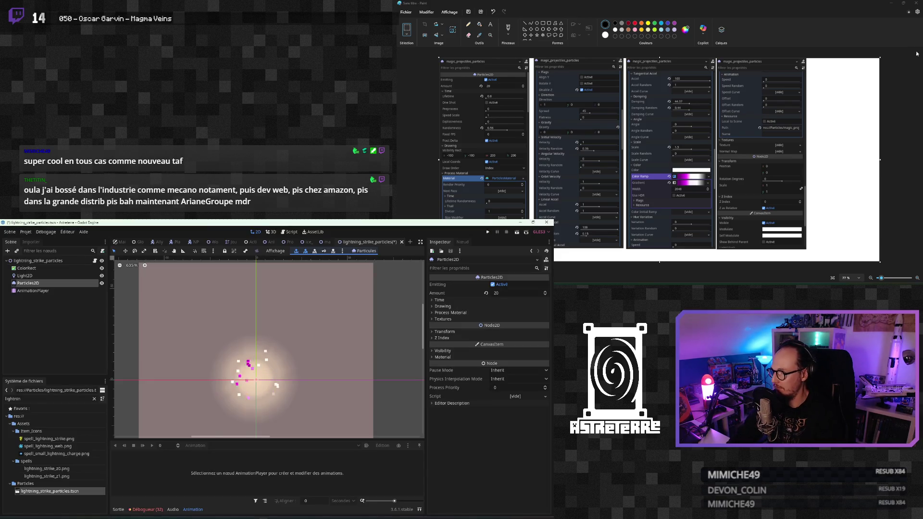
click(33, 268)
click(34, 276)
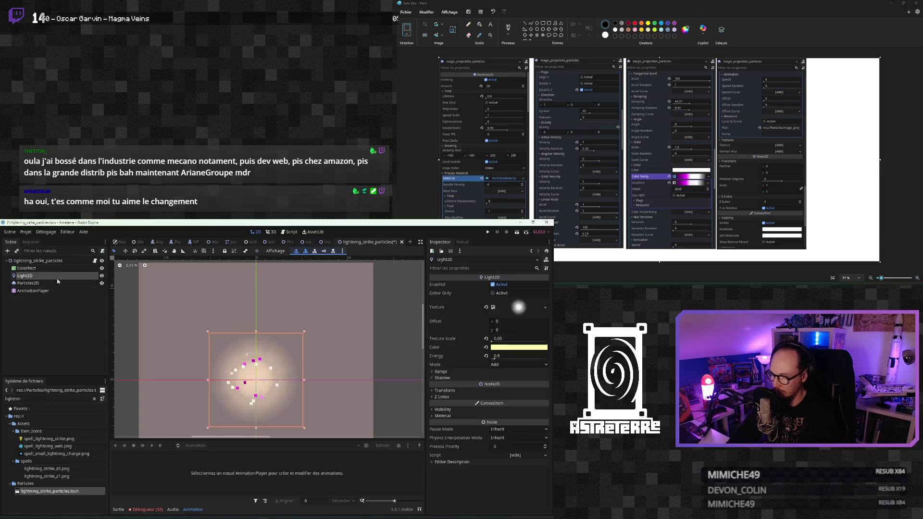
key(Delete)
click(264, 377)
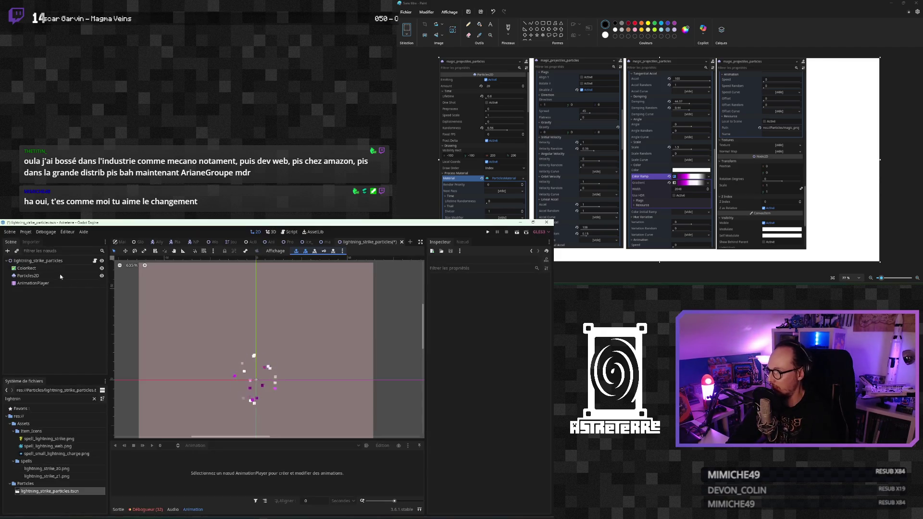
Step: Undo the Light2D deletion and place Light2D back above Particles2D
click(41, 262)
key(ctrl+z)
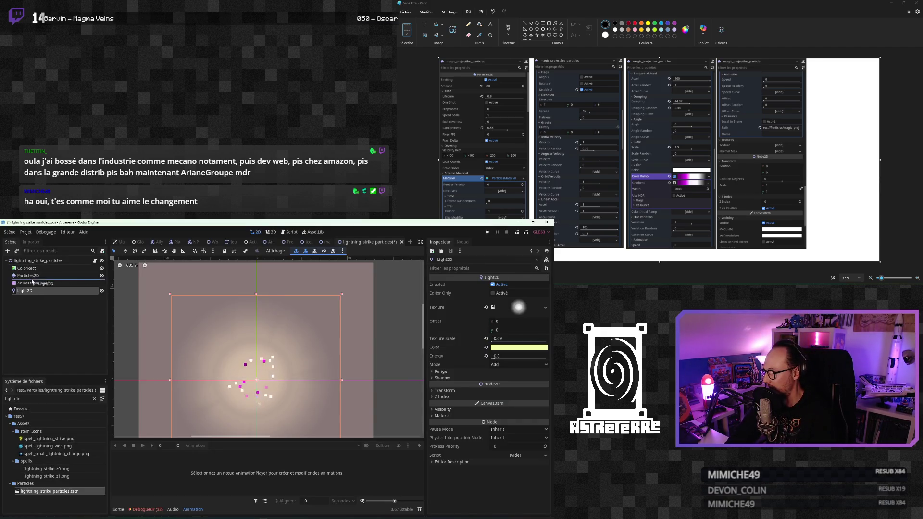
drag(32, 282, 32, 278)
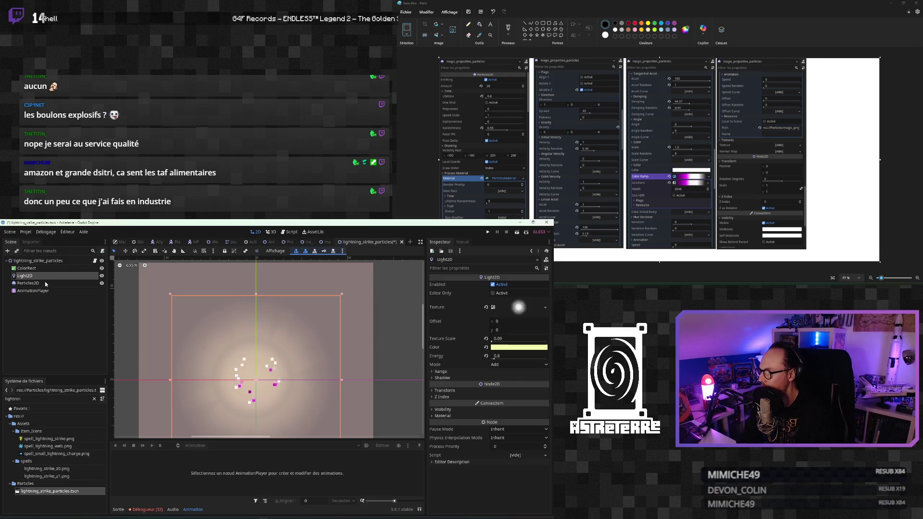
Step: Set Particles2D to Amount 1, Lifetime 0.01, Speed Scale 0 and Randomness 0
click(46, 283)
click(504, 292)
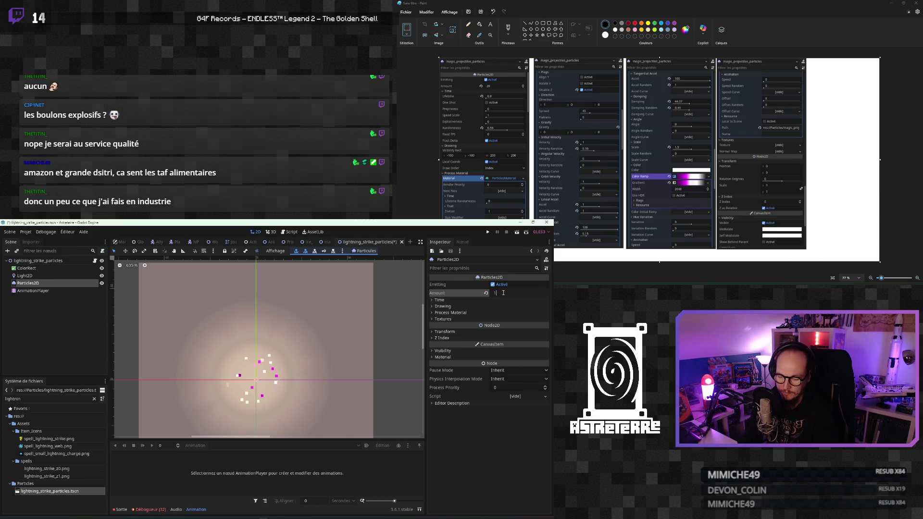
click(456, 300)
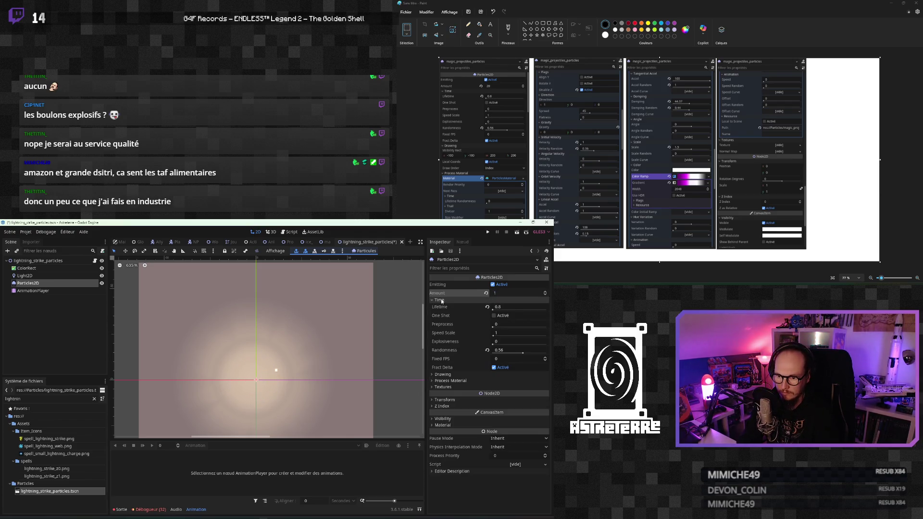
click(546, 268)
click(490, 278)
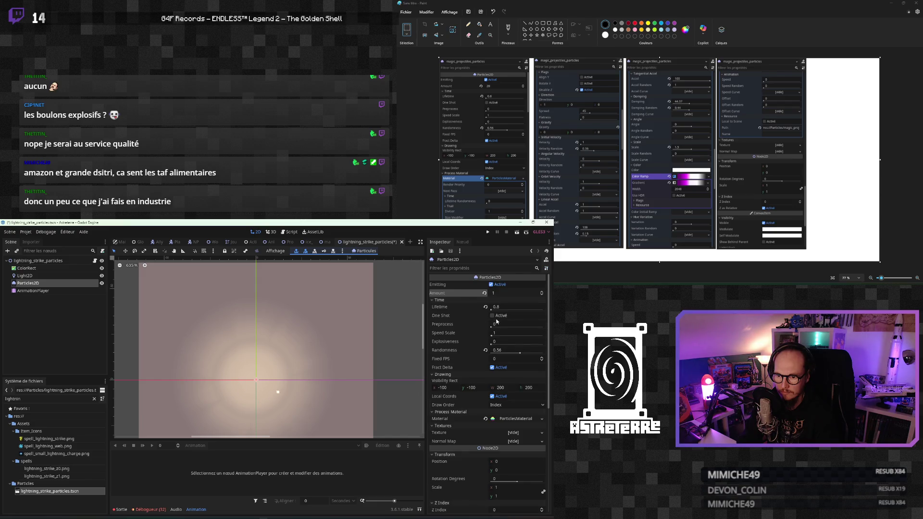
click(500, 334)
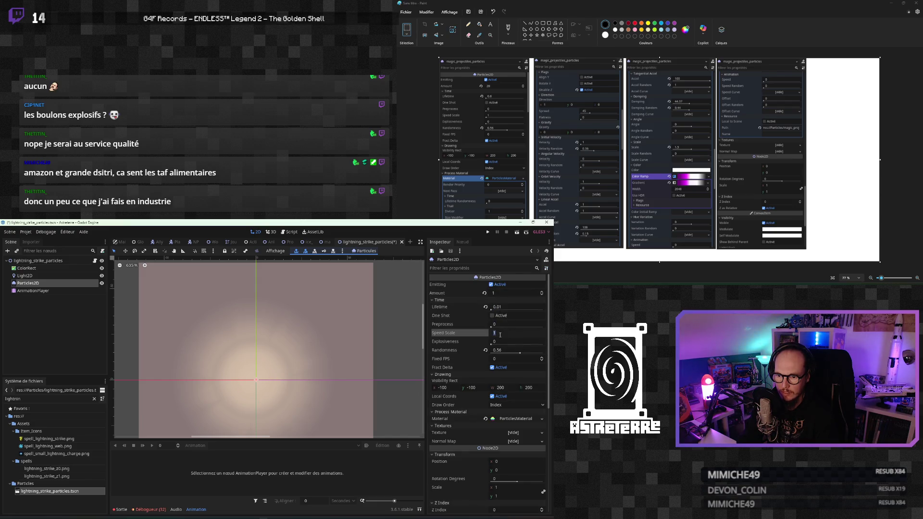
click(501, 351)
click(506, 358)
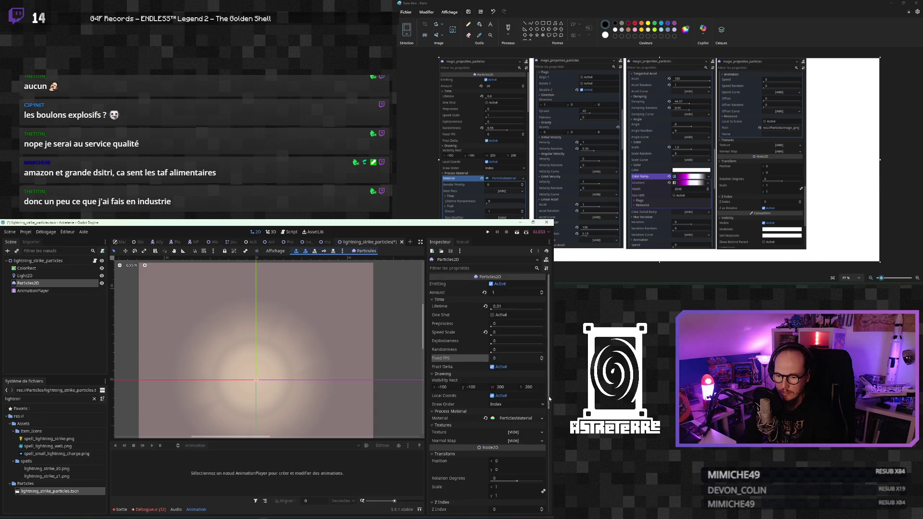
scroll(487, 408, down, 1)
Step: Replace the process material with a new ParticlesMaterial and save the scene
click(485, 407)
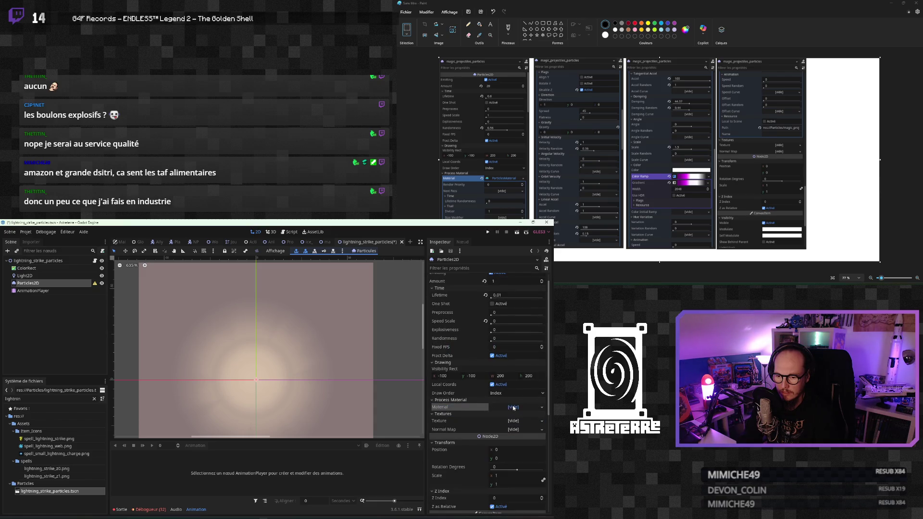
click(514, 408)
click(508, 416)
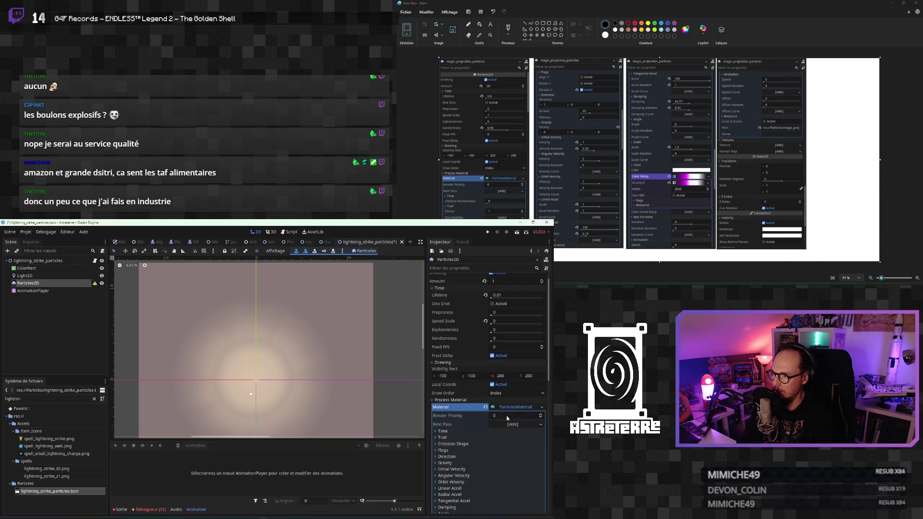
click(504, 409)
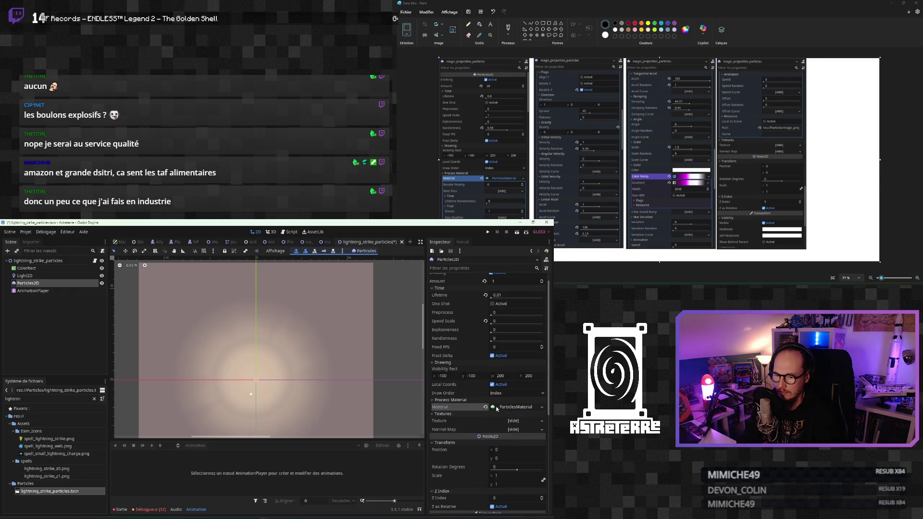
scroll(477, 321, up, 1)
mouse_move(257, 337)
mouse_down()
mouse_move(273, 350)
mouse_move(262, 343)
mouse_up()
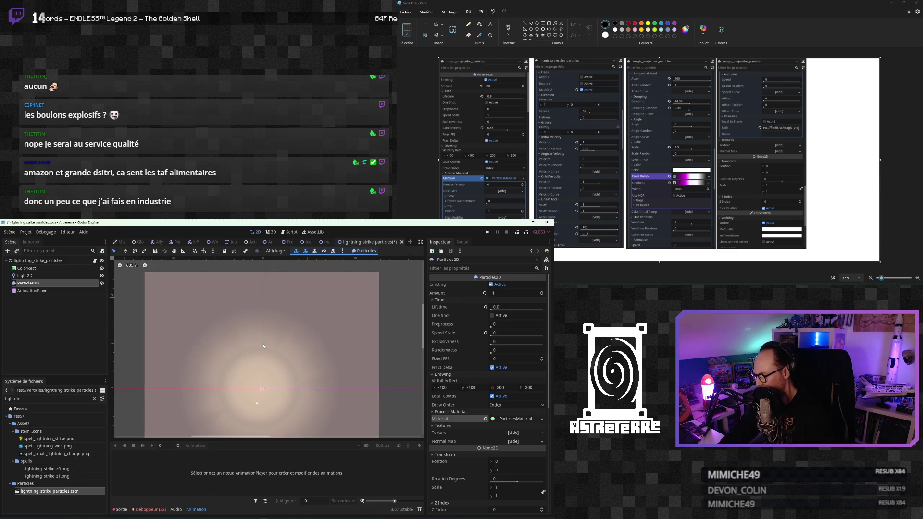
key(ctrl+s)
Step: Show the magic_projectiles_particles Particles2D properties with all Inspector sections expanded
click(331, 244)
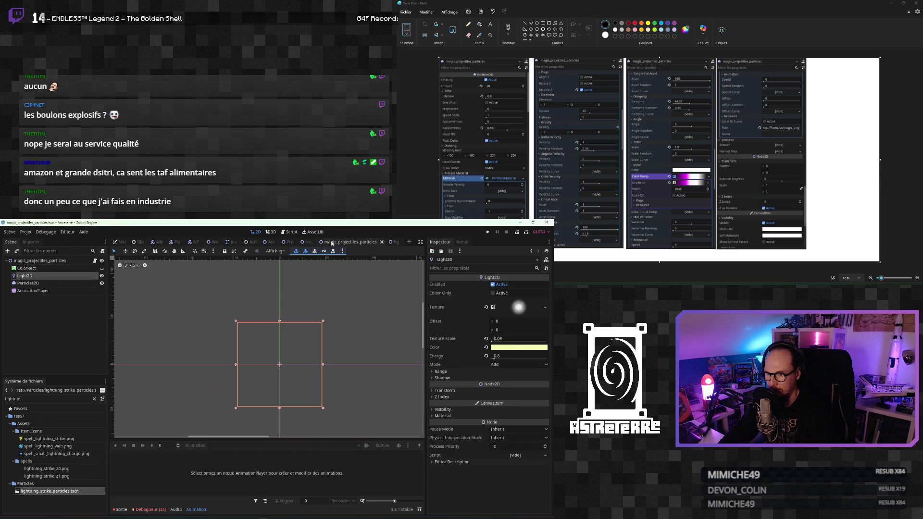
click(20, 283)
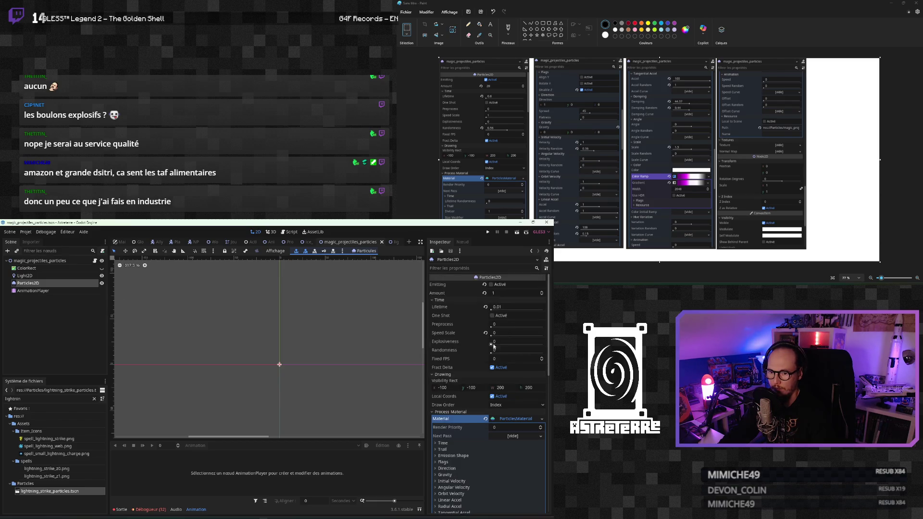
scroll(494, 413, down, 3)
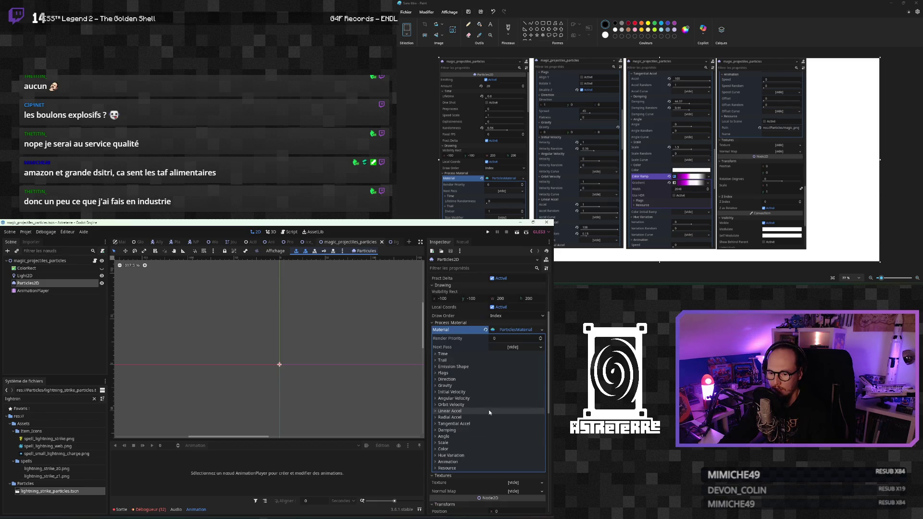
click(546, 268)
click(509, 277)
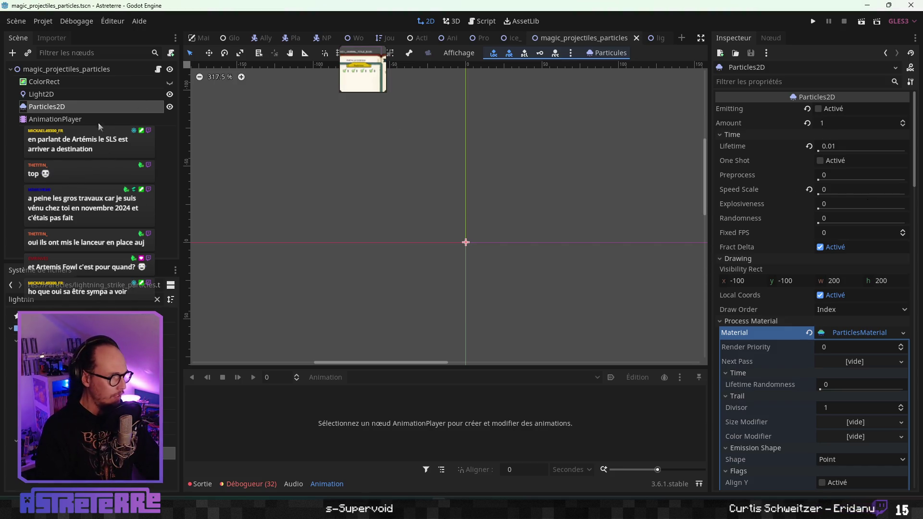
click(62, 96)
click(60, 108)
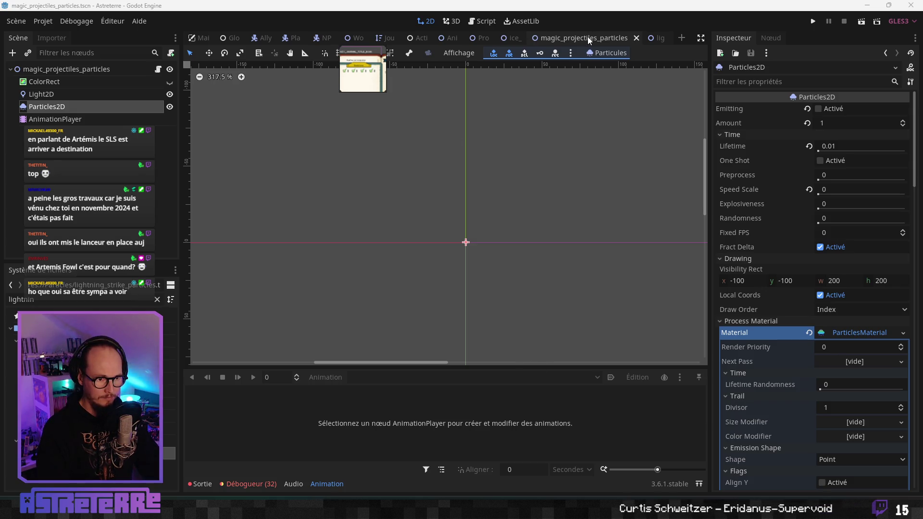
click(617, 6)
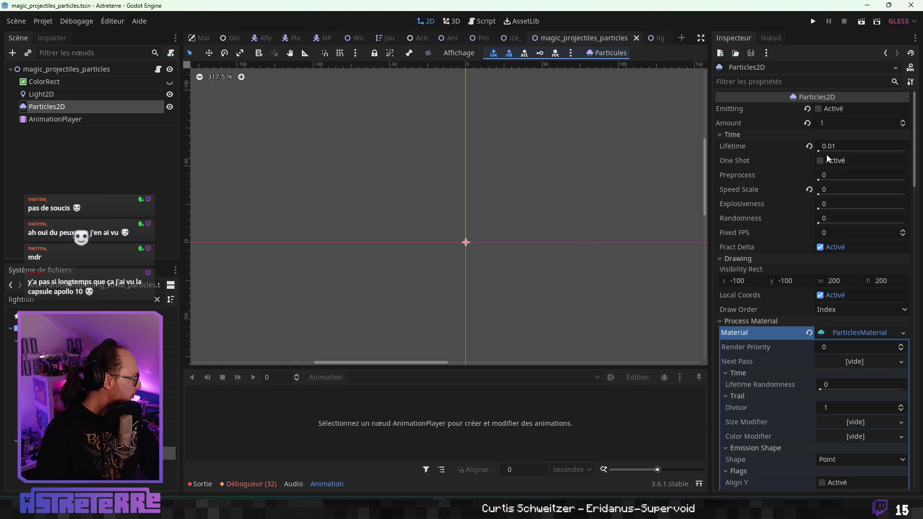
Step: Set the particles to Amount 20, Lifetime 0.8, Speed Scale 1 and Randomness 0.56
click(841, 124)
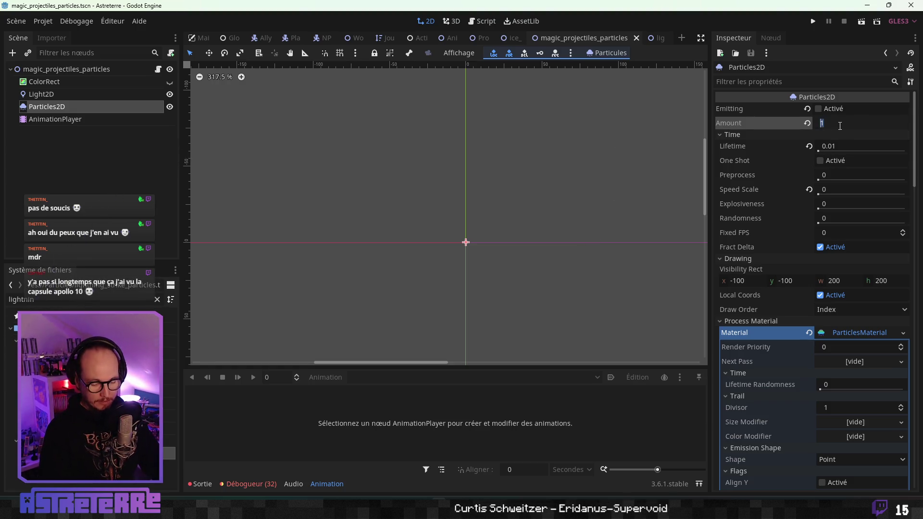
text(20)
key(Return)
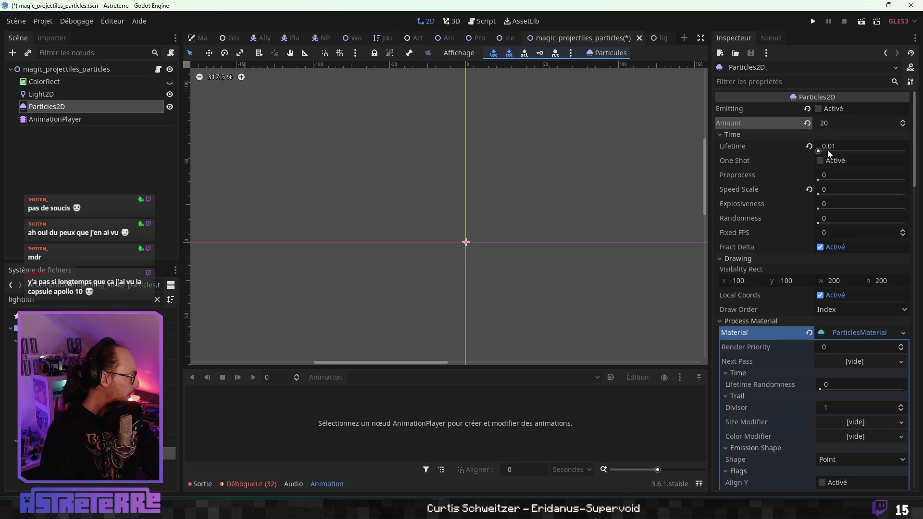
click(841, 146)
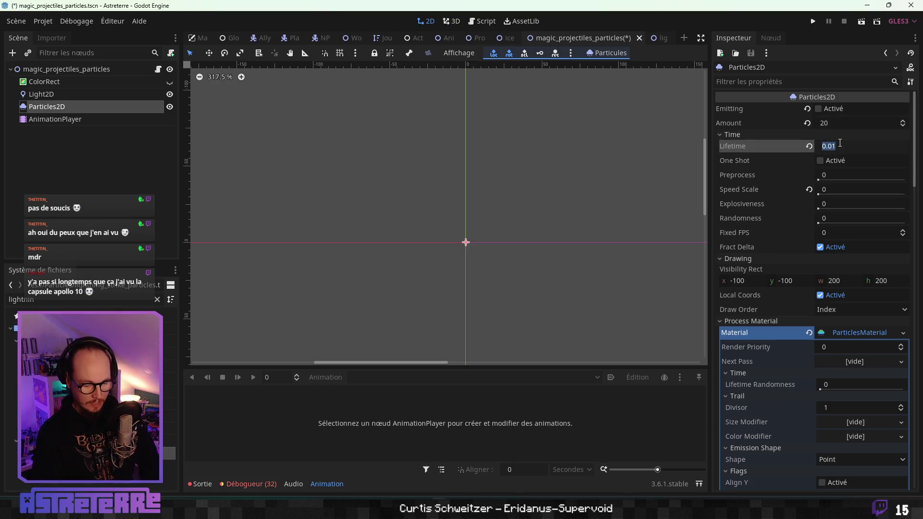
text(0.8)
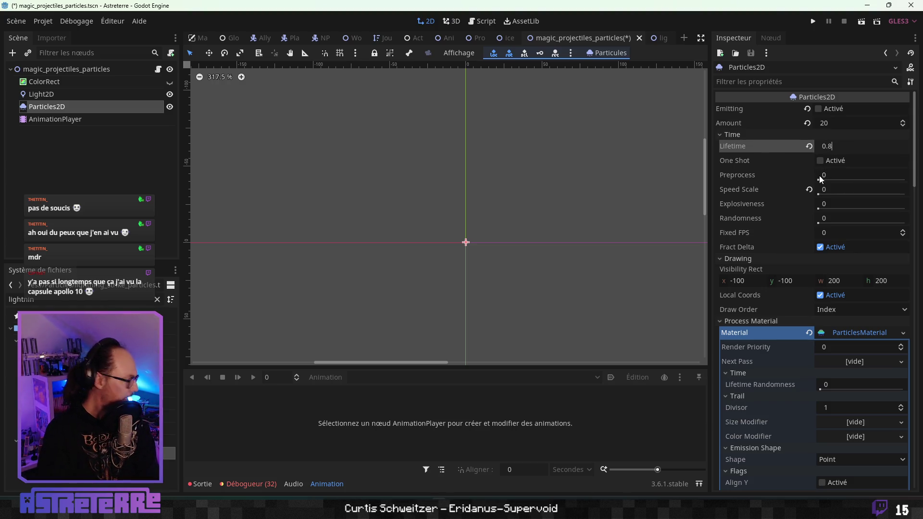
click(827, 190)
text(1)
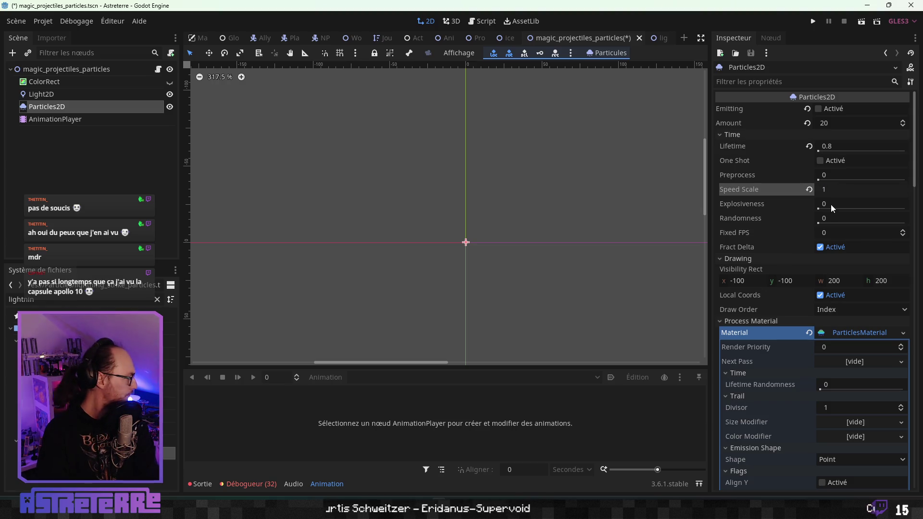
key(Return)
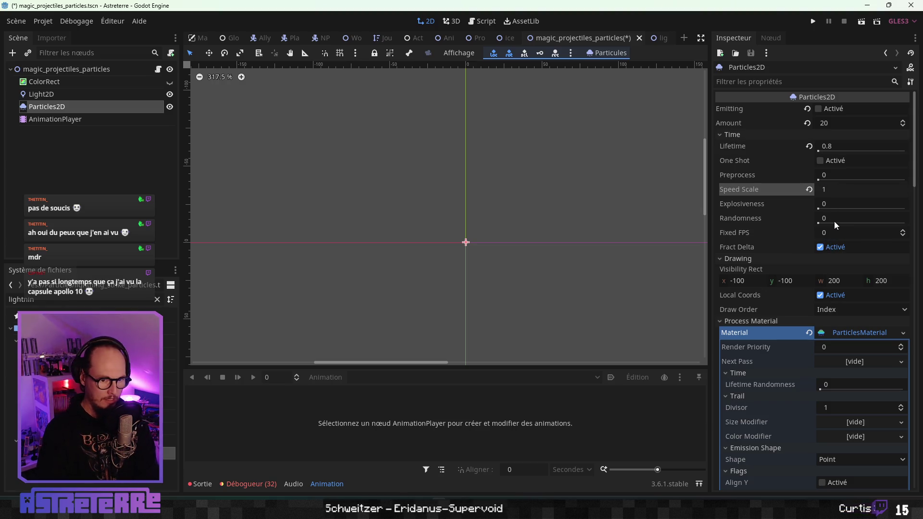
click(835, 222)
text(0.56)
key(Return)
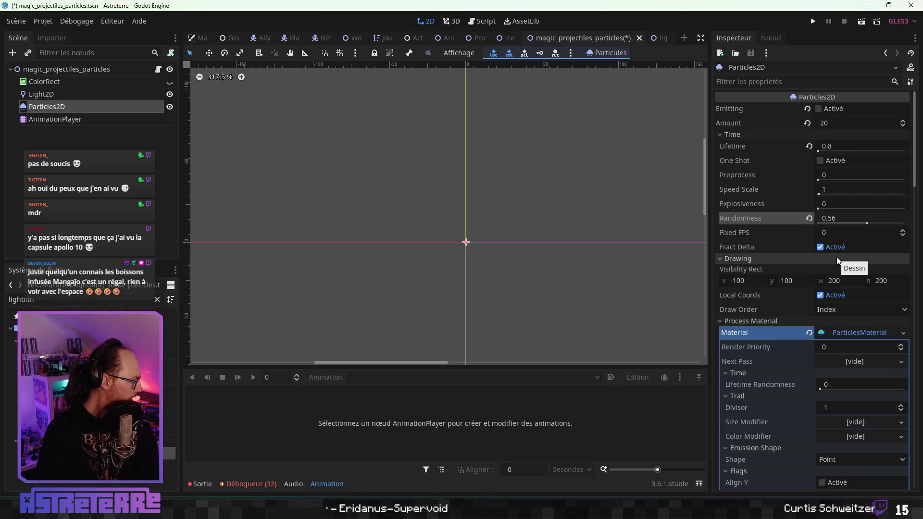
scroll(841, 313, down, 5)
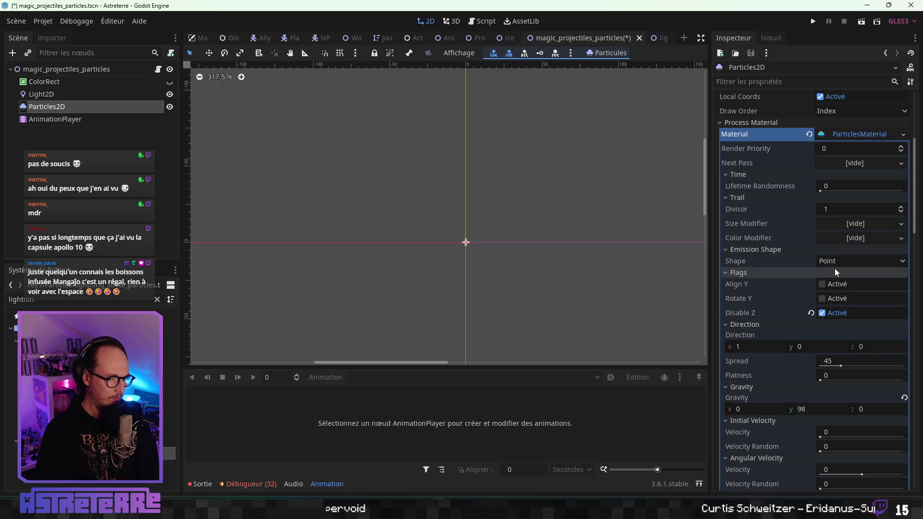
Step: Change the emission shape from Point to Sphere with a radius of 10.4
click(834, 266)
click(836, 288)
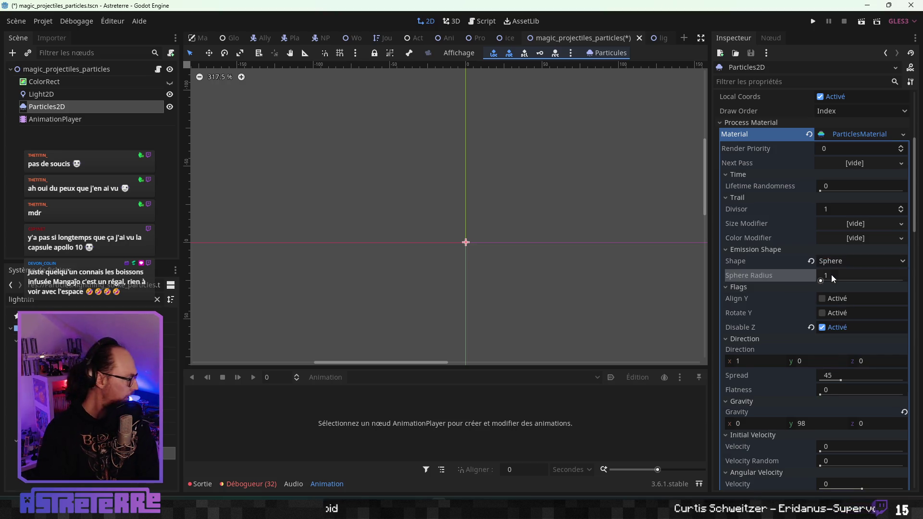
click(831, 275)
text(104)
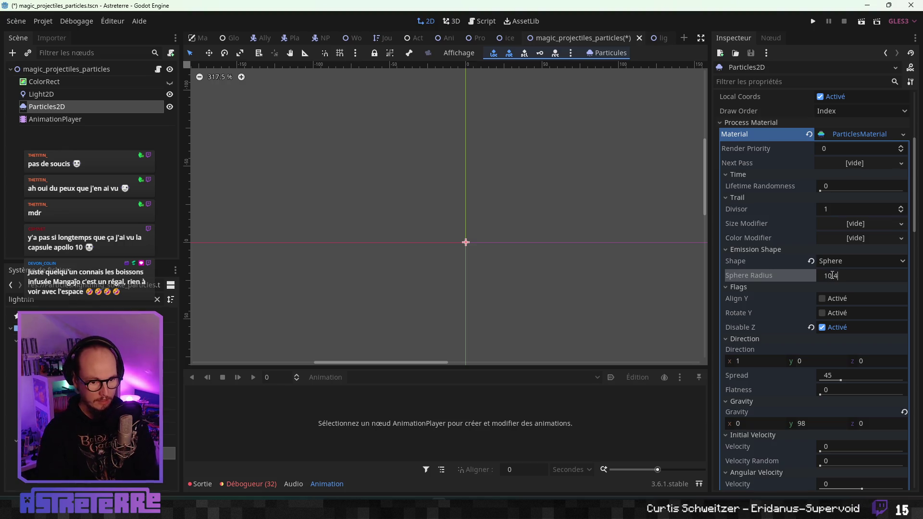
key(Return)
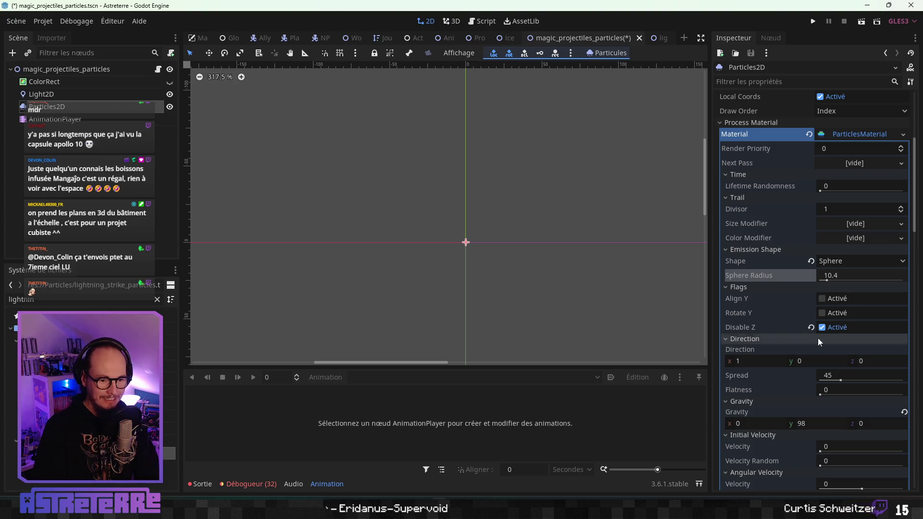
scroll(828, 350, down, 1)
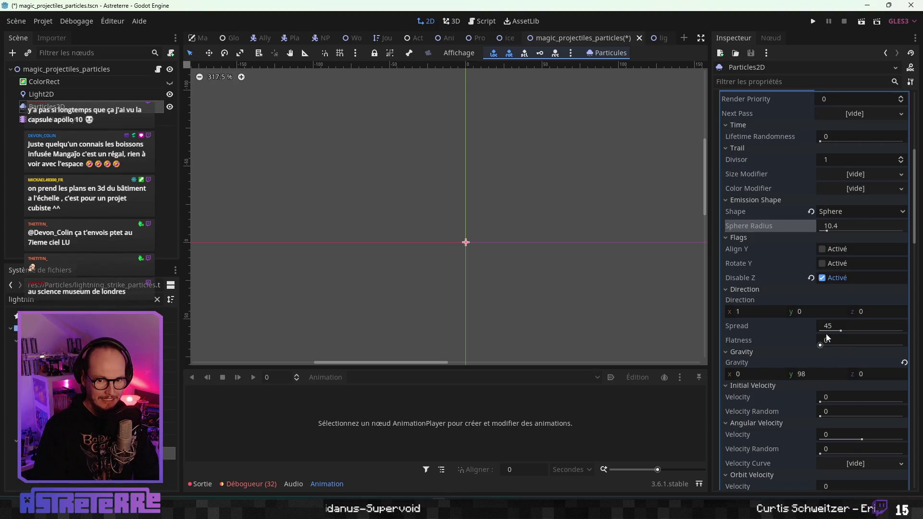
mouse_move(824, 332)
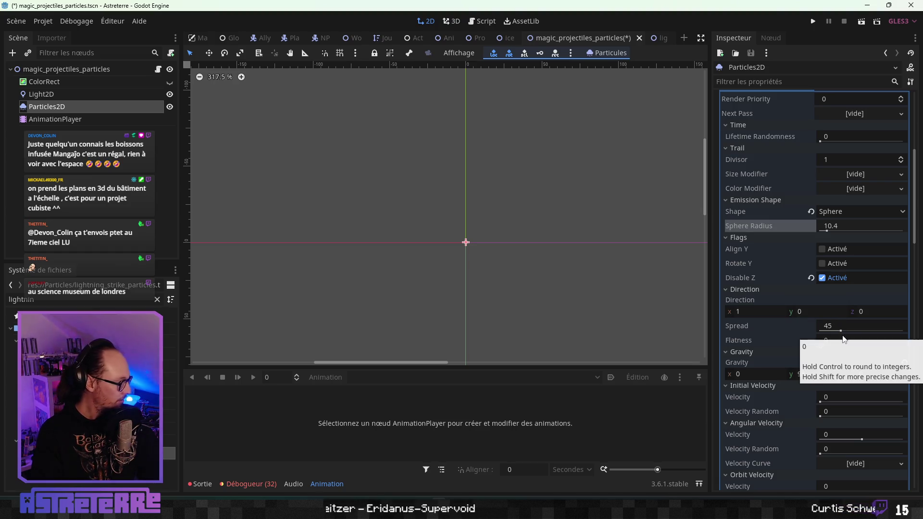
mouse_move(811, 321)
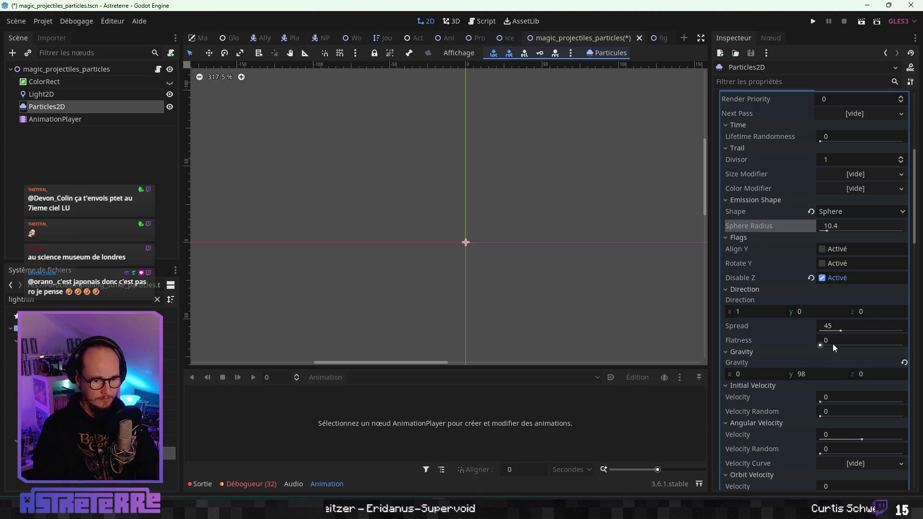
click(809, 376)
text(0)
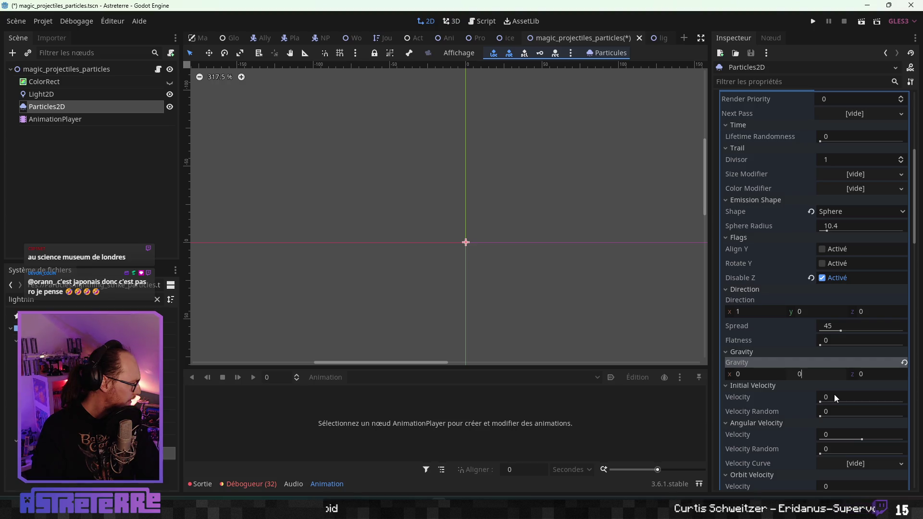
Step: Set initial velocity to 1 with velocity randomness 0.36
click(835, 397)
text(1)
click(831, 411)
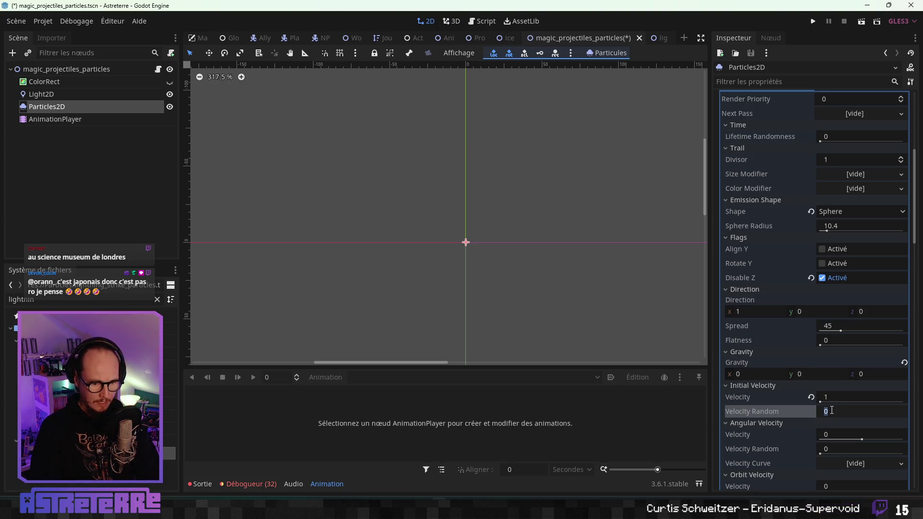
text(0.36)
key(Return)
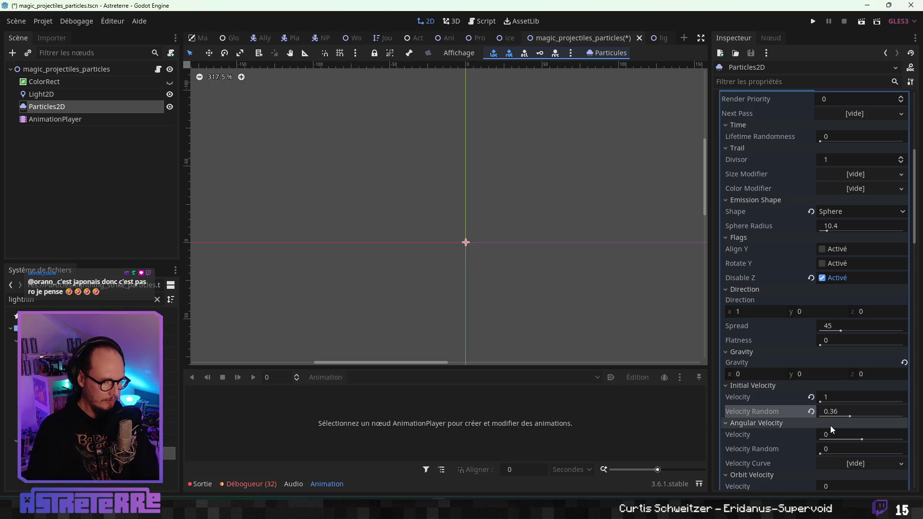
scroll(830, 425, down, 5)
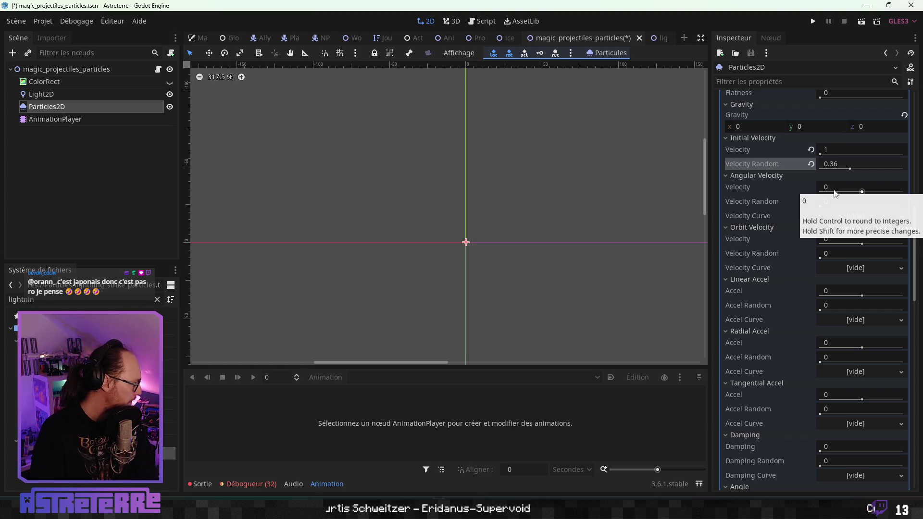
Step: Set orbit velocity 1, linear acceleration 1, and radial acceleration 10 with randomness 0.15
click(835, 238)
text(1)
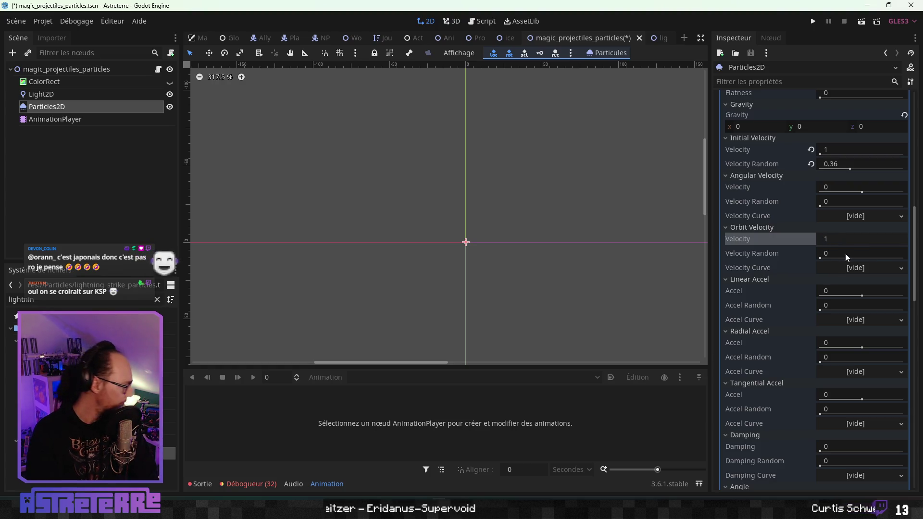
click(837, 290)
text(1)
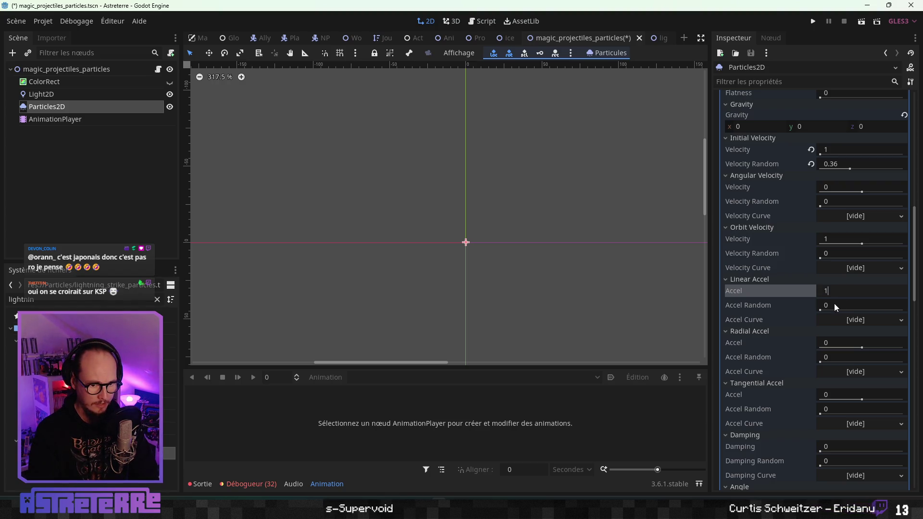
click(834, 304)
text(1)
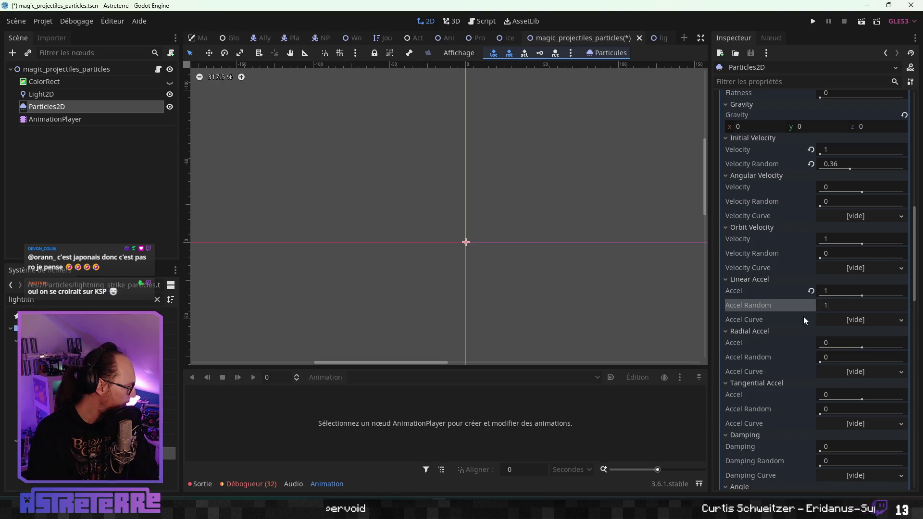
click(840, 343)
text(100)
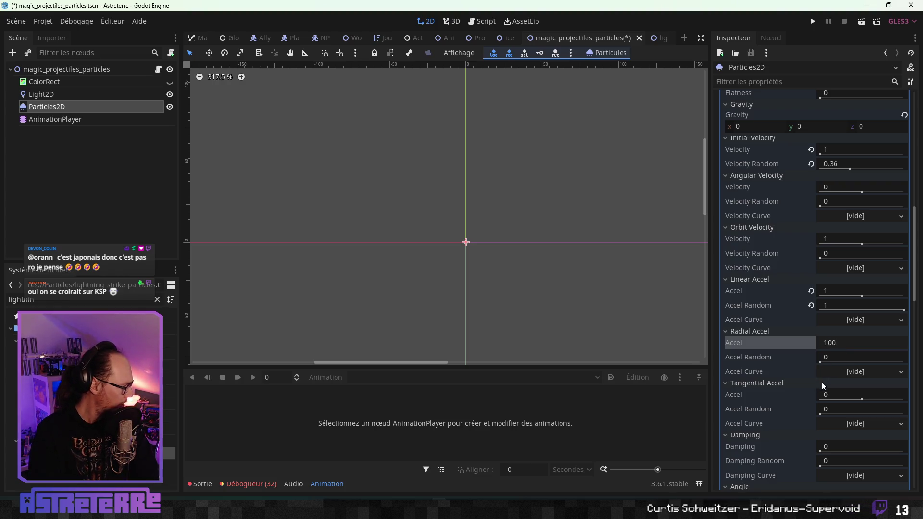
click(836, 357)
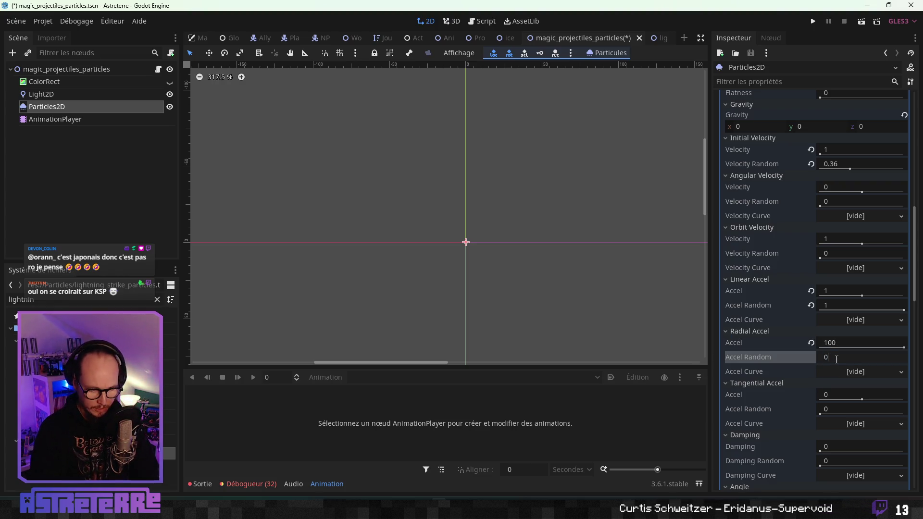
text(.15)
key(Return)
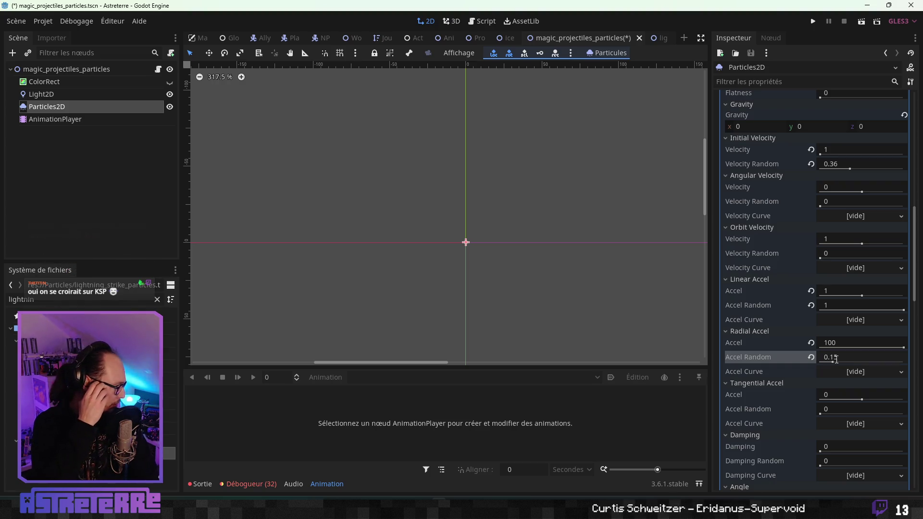
scroll(834, 369, down, 2)
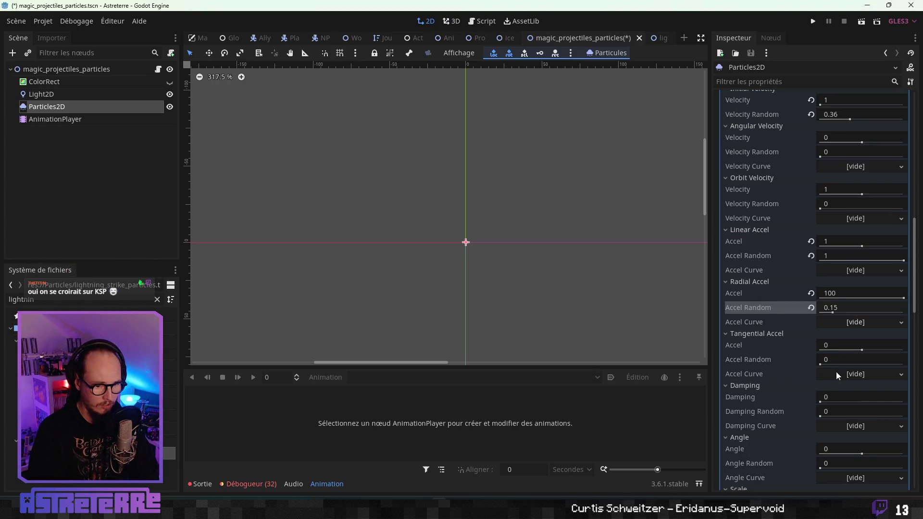
Step: Set tangential acceleration to 100 with randomness 1
click(830, 345)
text(100)
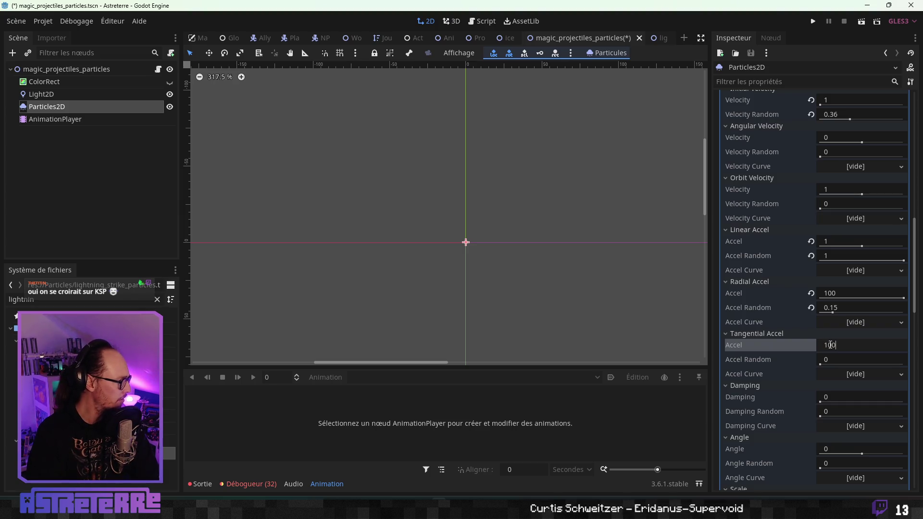
key(Return)
click(832, 360)
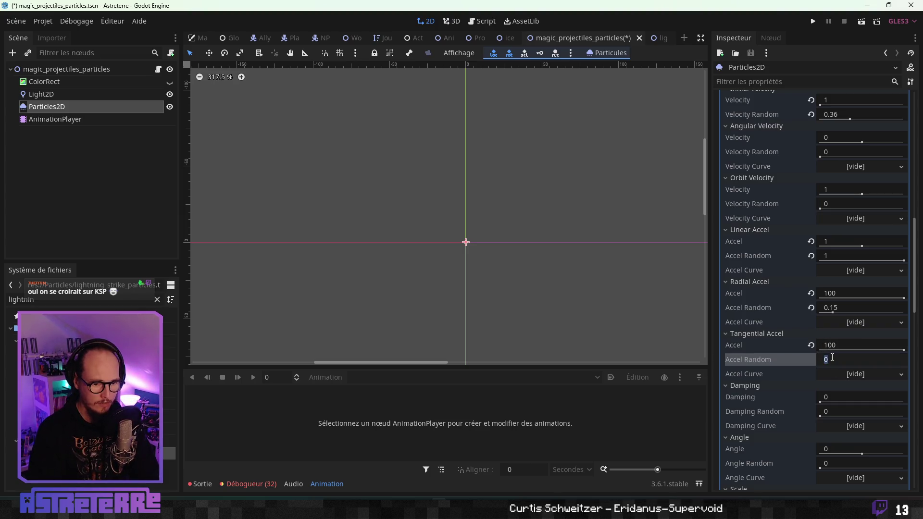
text(1)
key(Return)
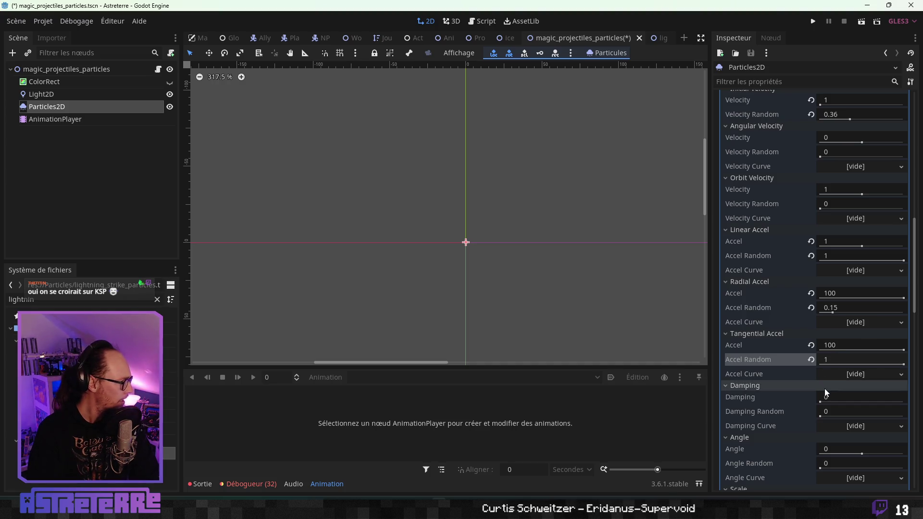
scroll(827, 396, down, 2)
Step: Set damping to 44.37 with damping randomness 0.44
click(831, 348)
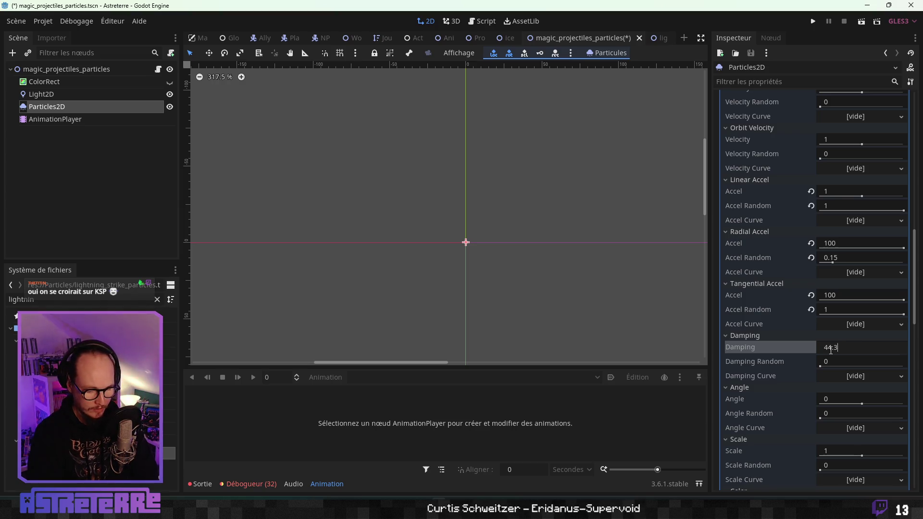
text(7)
key(Return)
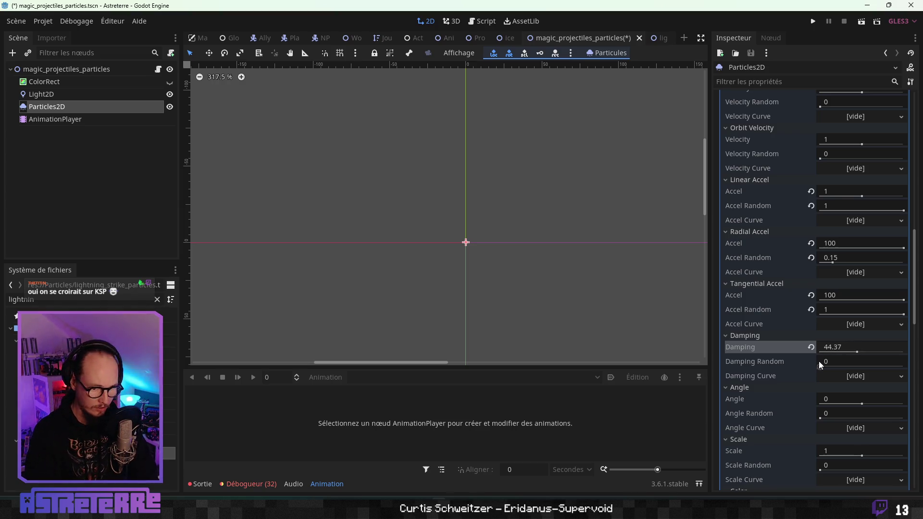
click(828, 363)
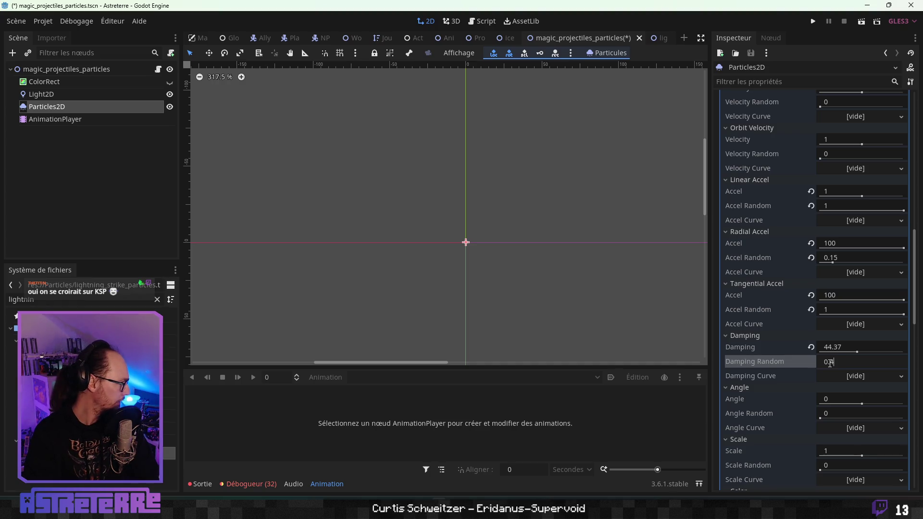
text(44)
key(Return)
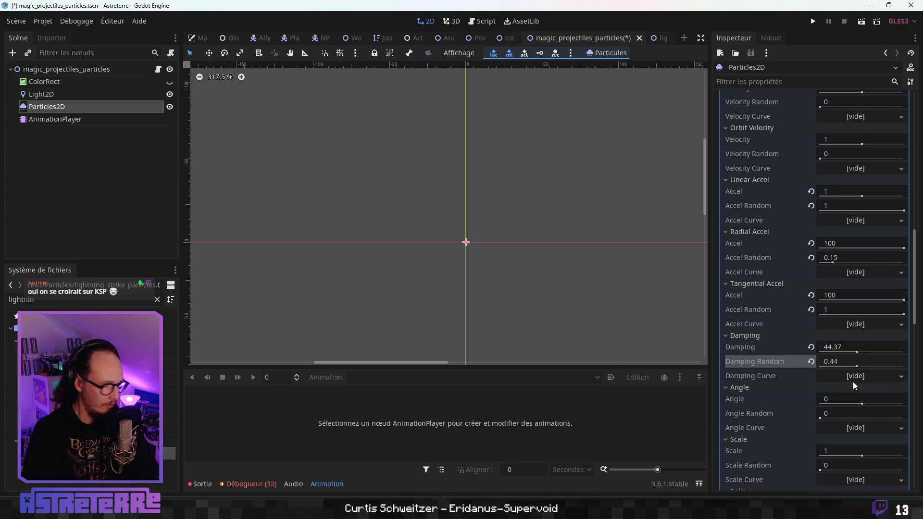
scroll(853, 381, down, 3)
Step: Set the particle Scale to 1.5
click(837, 351)
text(.)
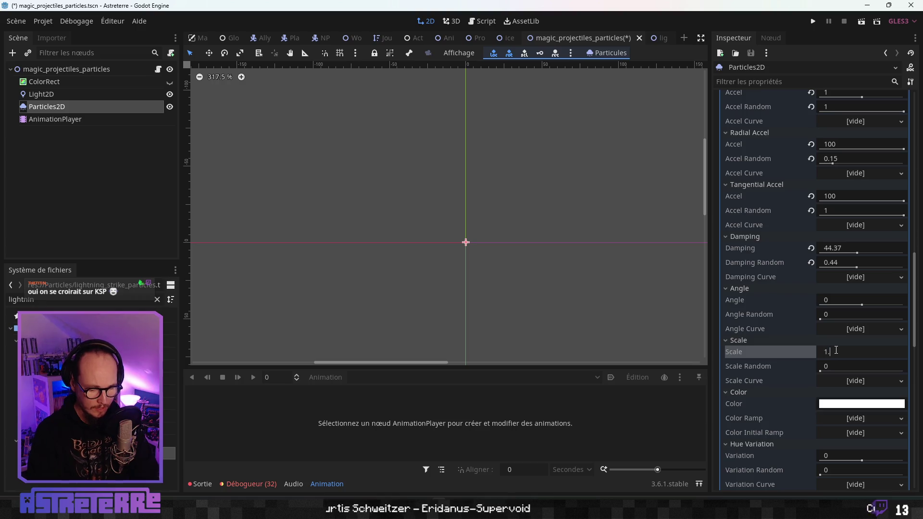
text(5)
key(Return)
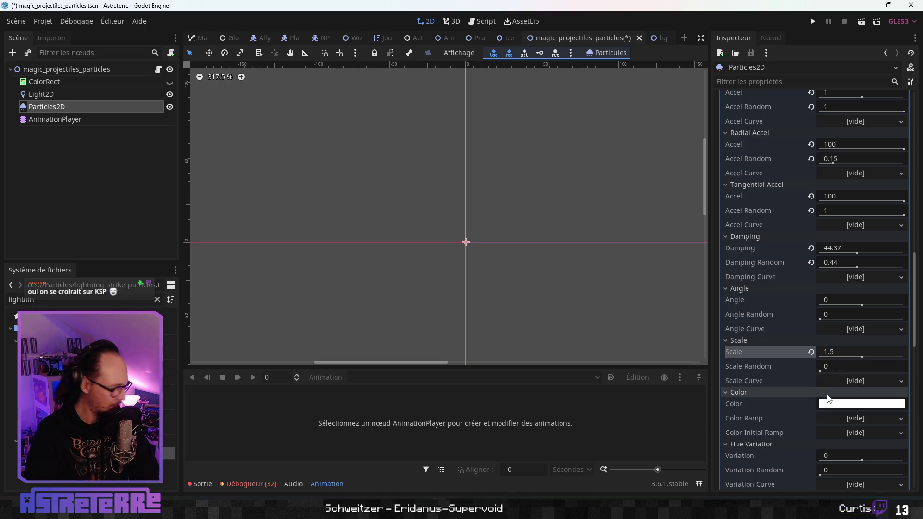
scroll(865, 409, down, 2)
Step: Give the particles a new GradientTexture Color Ramp loaded from Color_Gradients/psychic_gradient_02.tres
click(875, 356)
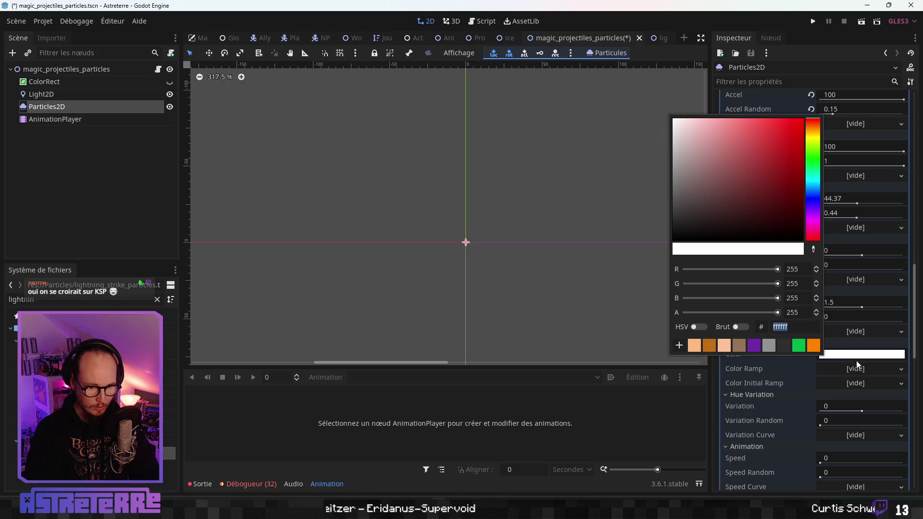
click(797, 354)
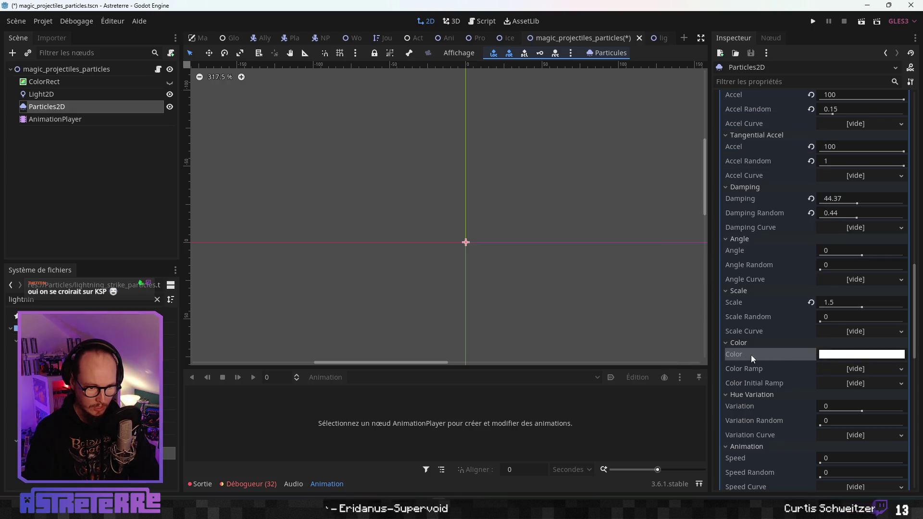
click(850, 369)
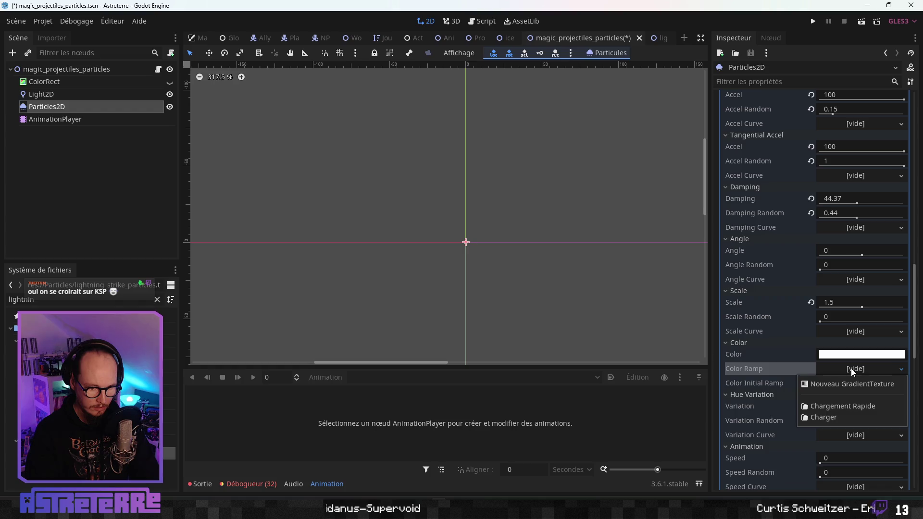
click(850, 384)
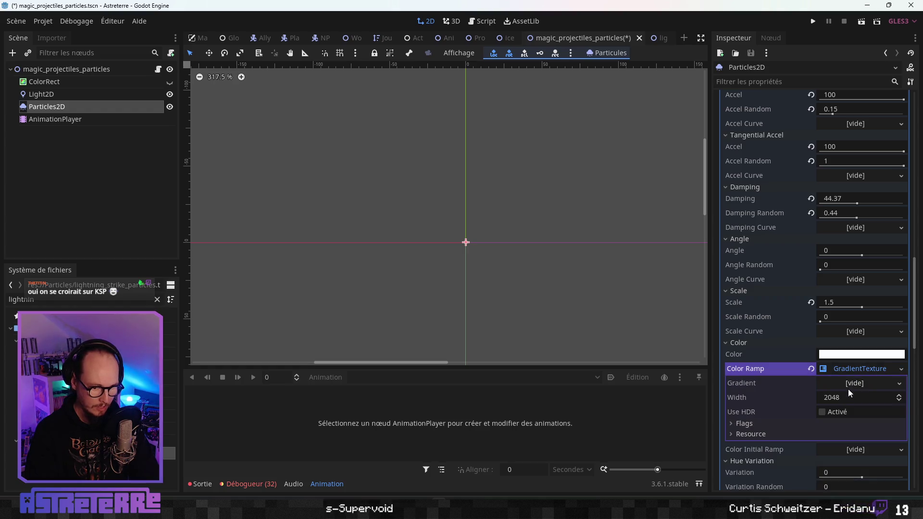
click(849, 383)
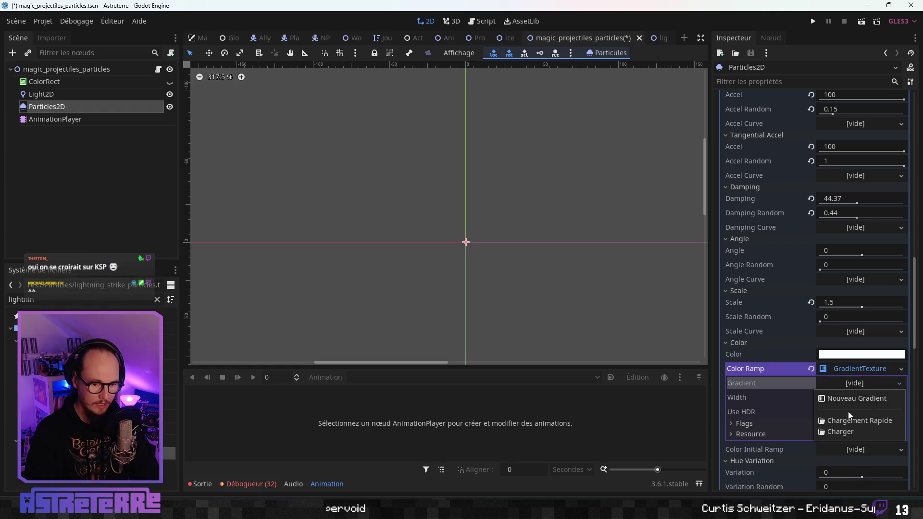
click(847, 433)
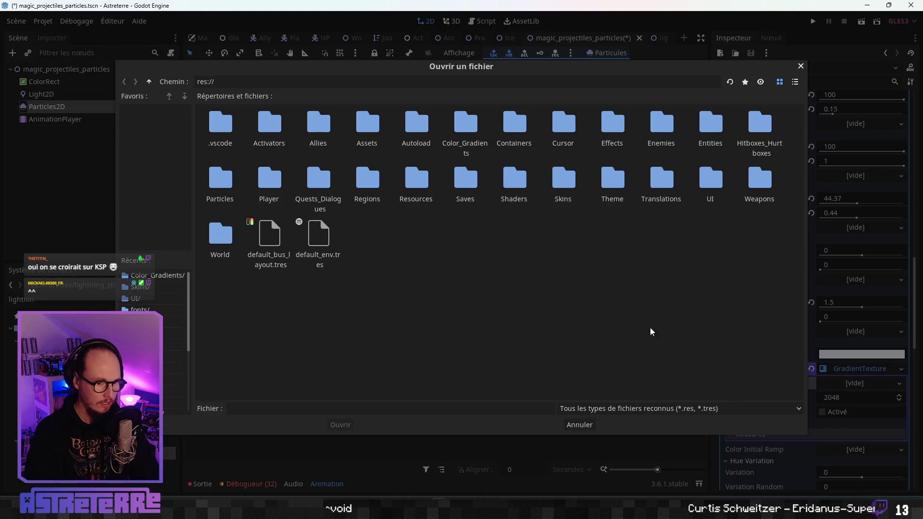
double_click(484, 132)
click(511, 148)
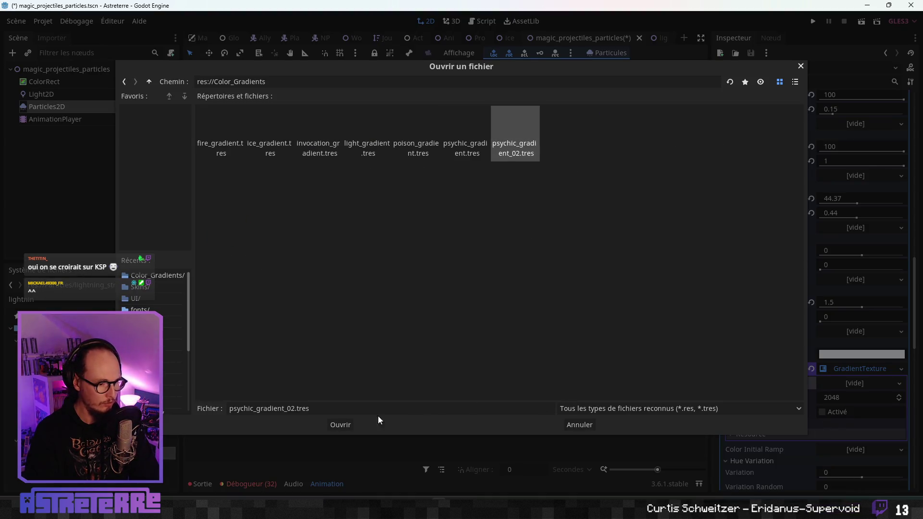
click(340, 424)
click(865, 372)
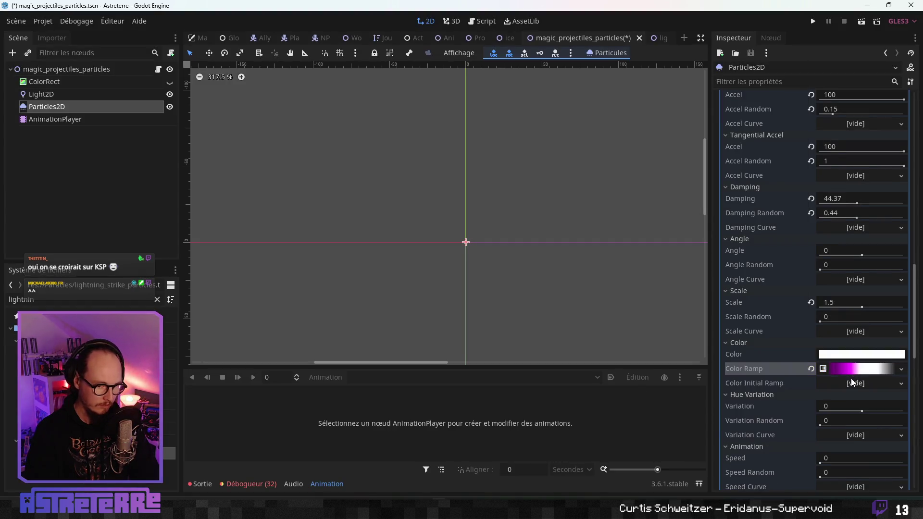
Step: Scroll down through the particle material settings and pan the 2D view left
scroll(834, 379, down, 2)
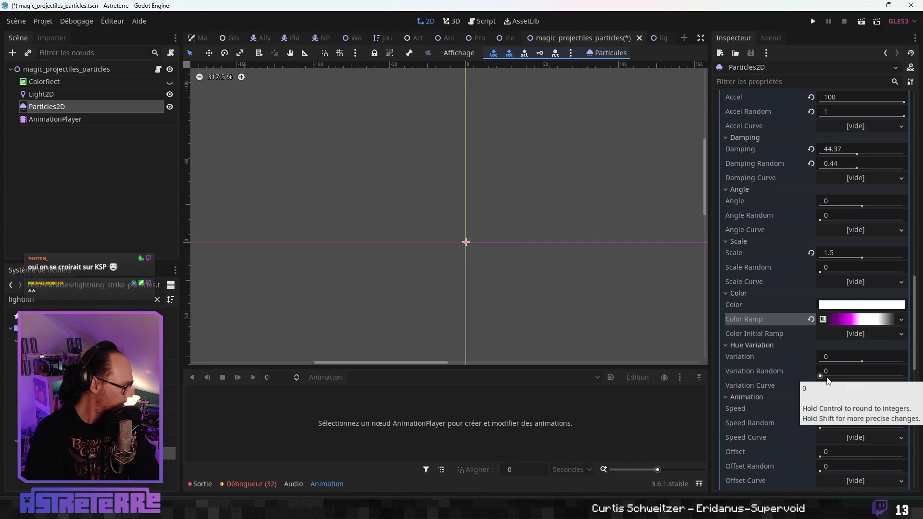
scroll(827, 380, down, 2)
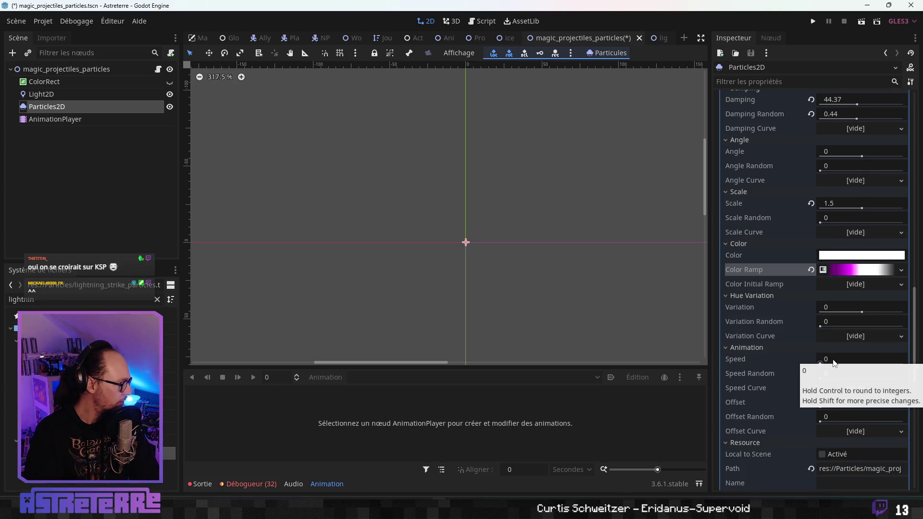
scroll(841, 391, down, 4)
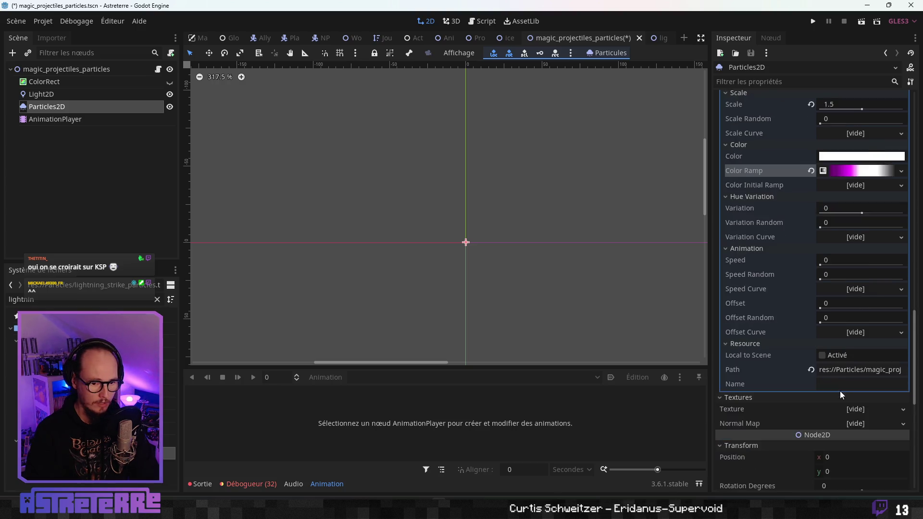
scroll(844, 365, down, 2)
scroll(841, 364, down, 4)
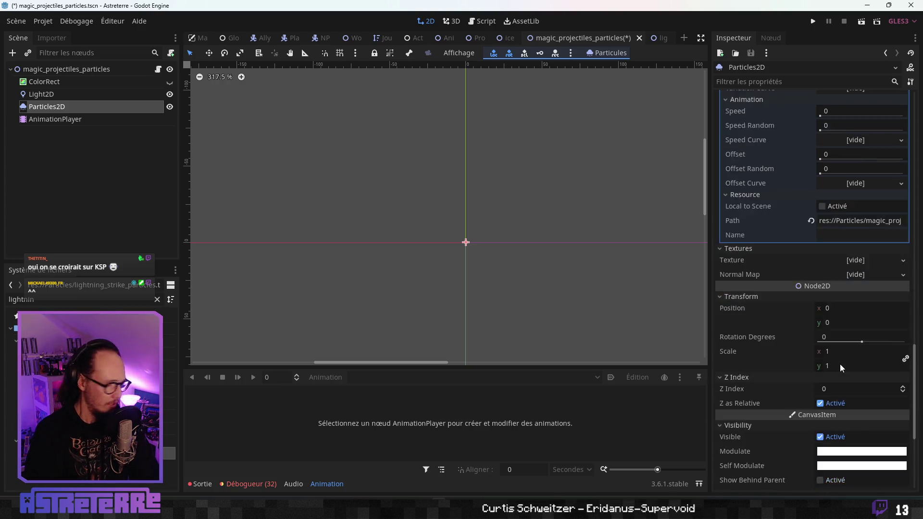
scroll(840, 364, down, 2)
scroll(778, 391, down, 2)
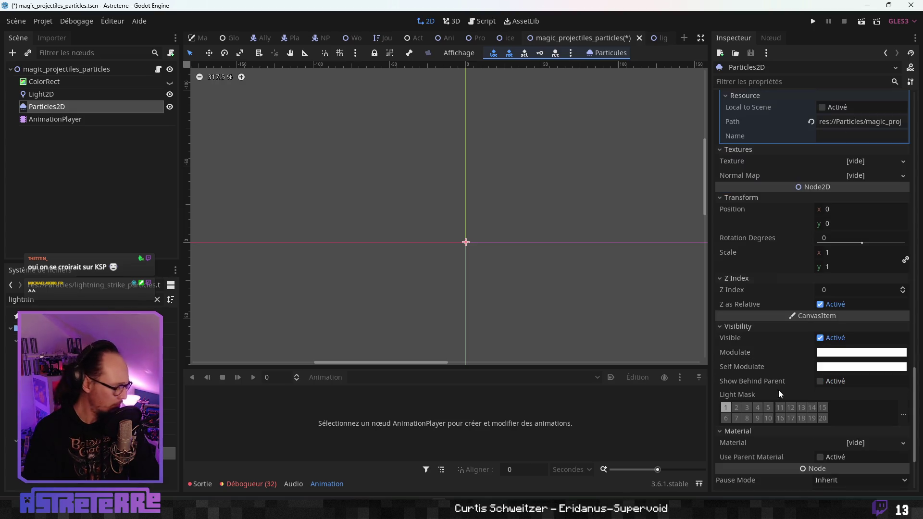
mouse_move(439, 206)
mouse_down()
mouse_move(443, 212)
mouse_move(422, 215)
mouse_up()
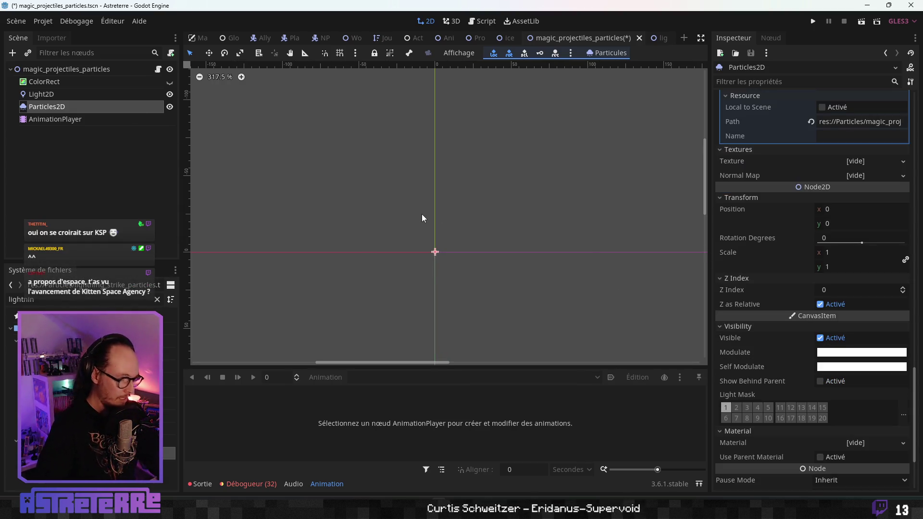
Step: Save the magic_projectiles_particles scene and select the AnimationPlayer to view its RESET tracks
key(ctrl+s)
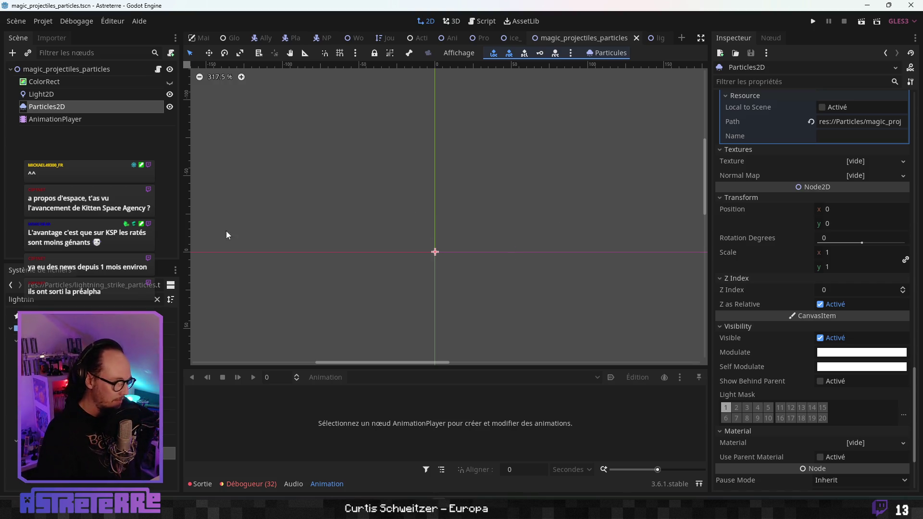
drag(325, 258, 327, 270)
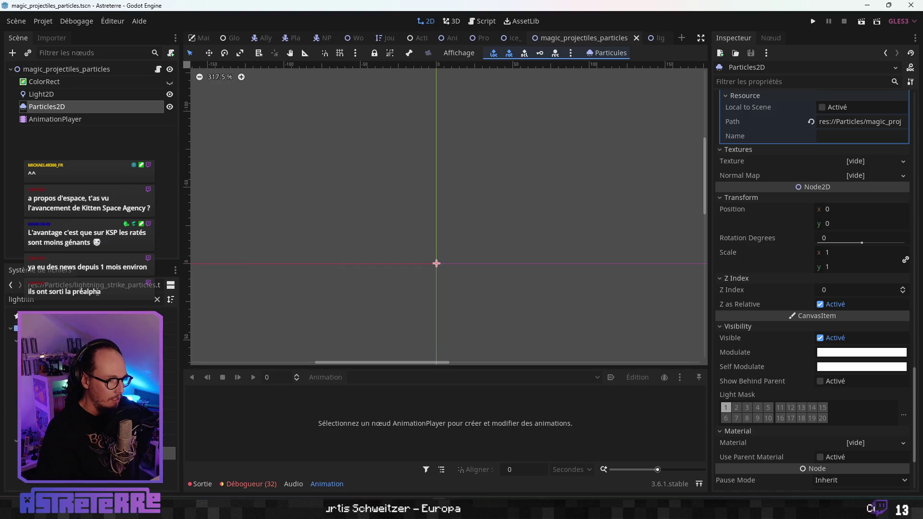
click(54, 119)
Step: Preview the particles with the loop animation, briefly showing the ColorRect background
click(383, 377)
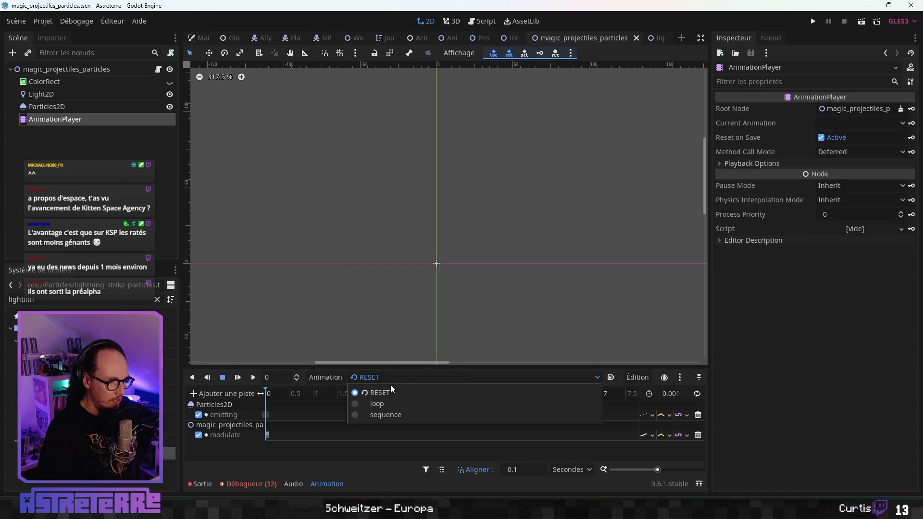
click(382, 406)
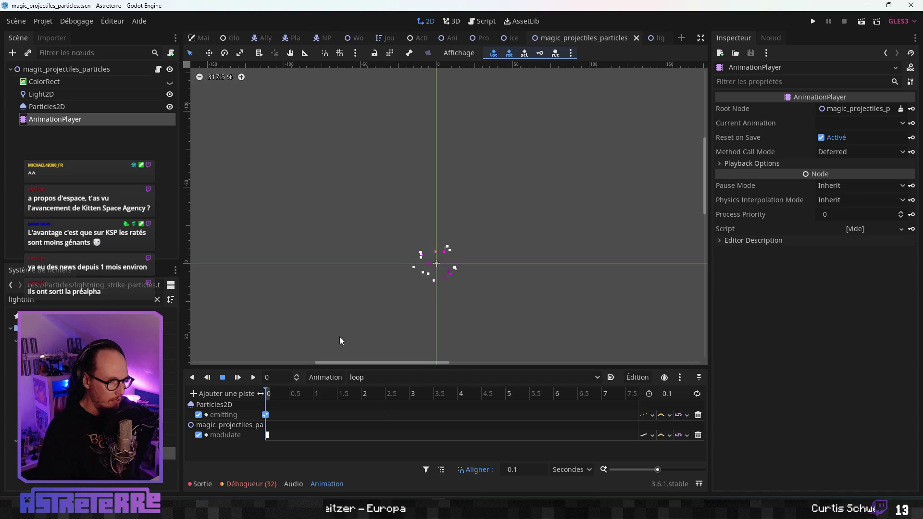
scroll(444, 269, up, 3)
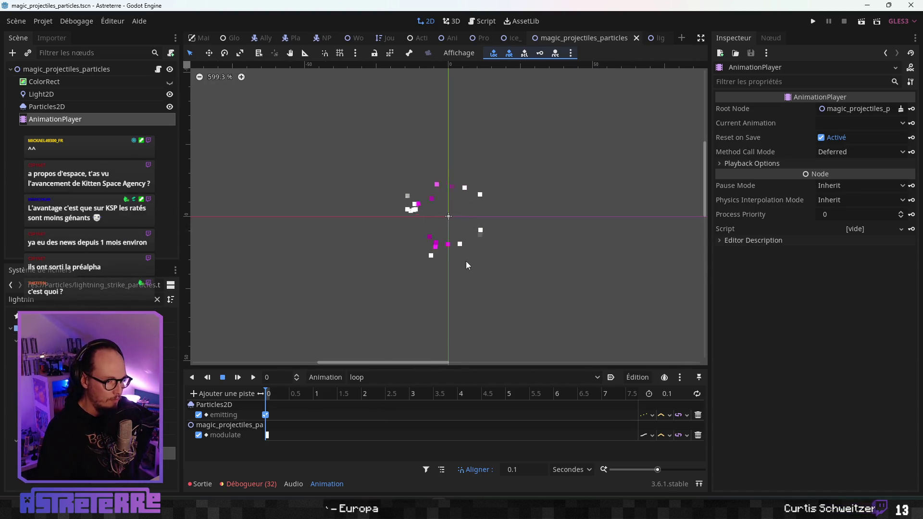
click(170, 82)
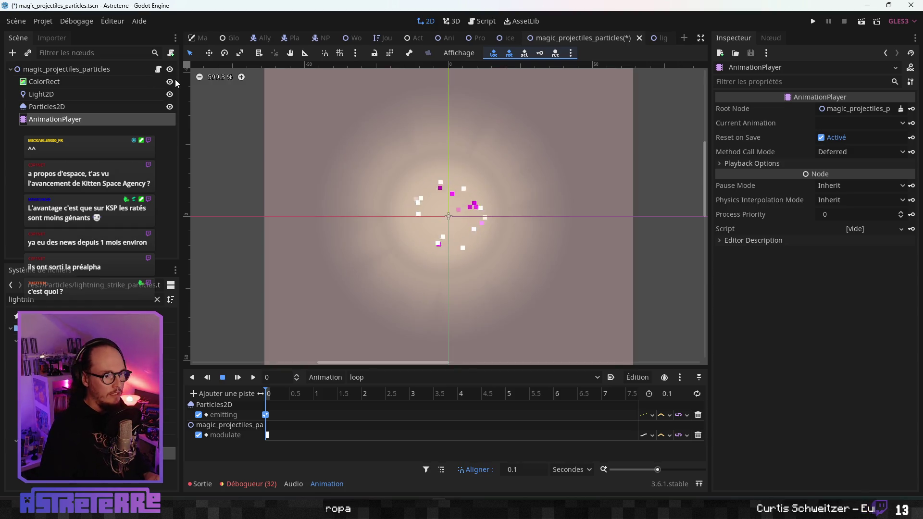
click(170, 81)
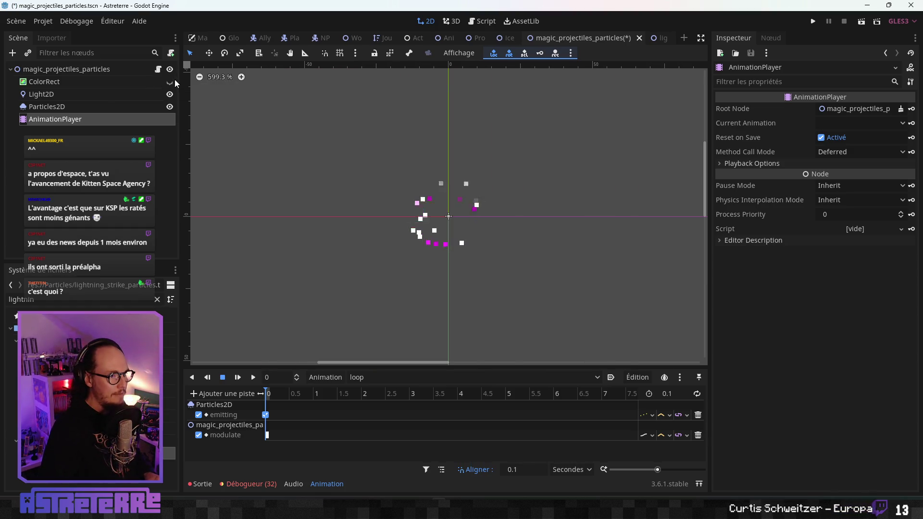
Step: Delete the existing Light2D node from the magic projectiles particles scene
click(90, 94)
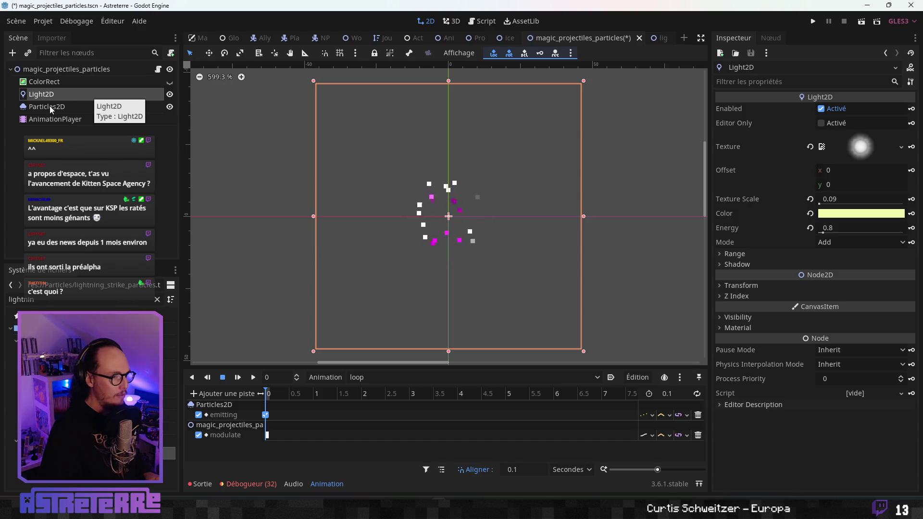
click(50, 106)
click(76, 99)
key(Delete)
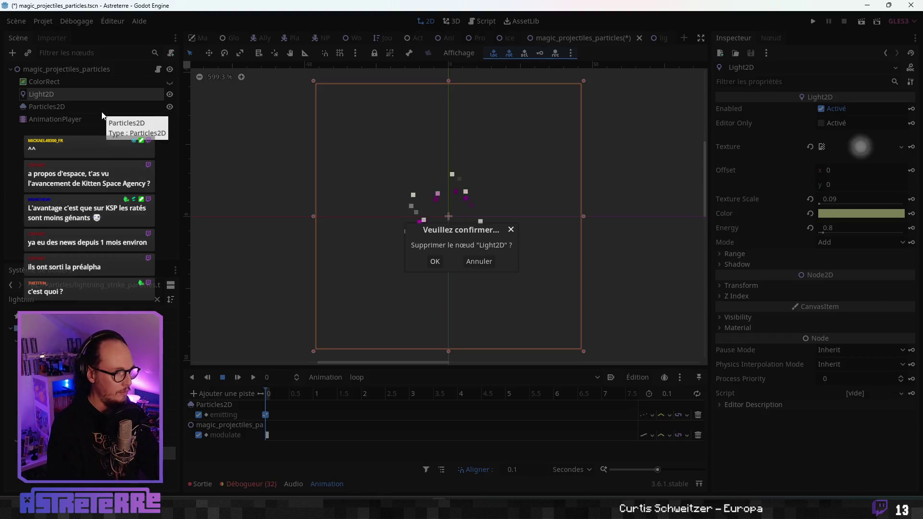
key(Return)
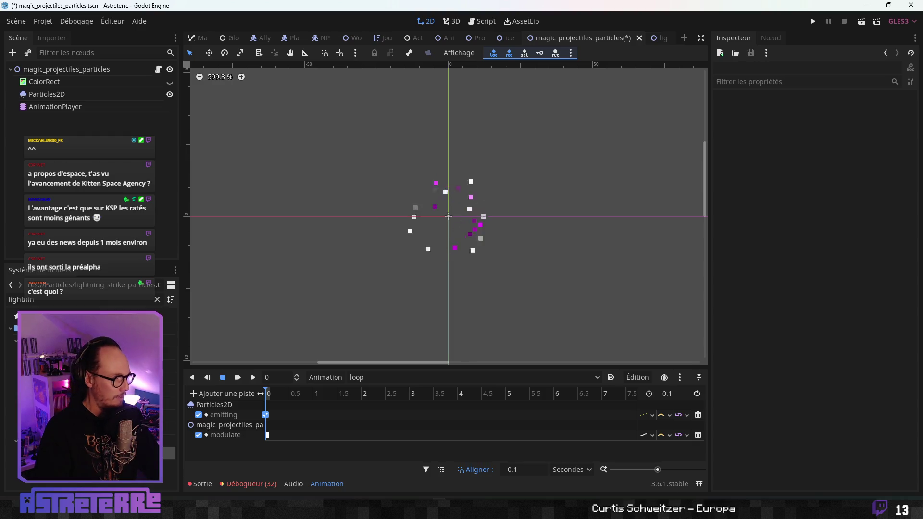
Step: Filter the FileSystem for 'psyc' and open the psychic thorns particles scene
double_click(22, 299)
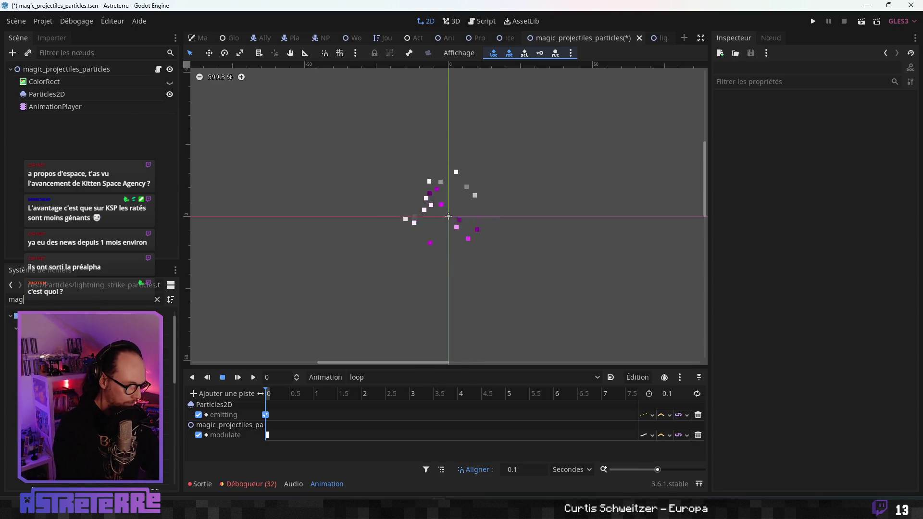
text(magic)
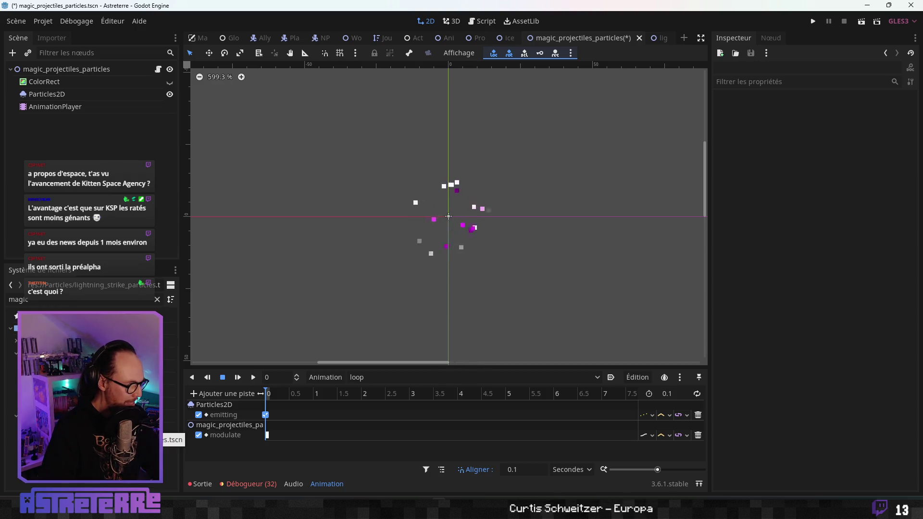
double_click(18, 300)
text(psyc)
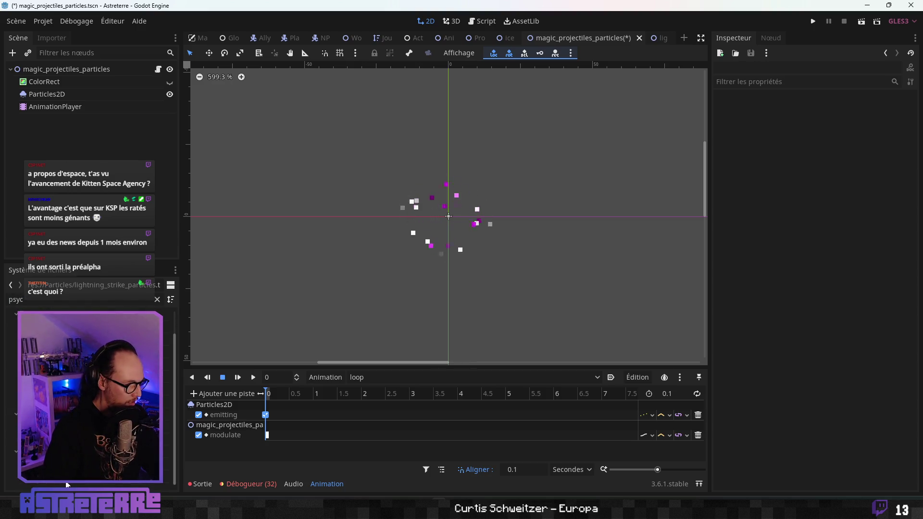
double_click(72, 317)
Step: Copy the psychic thorns Light2D into magic_projectiles_particles, placed between ColorRect and Particles2D
click(46, 81)
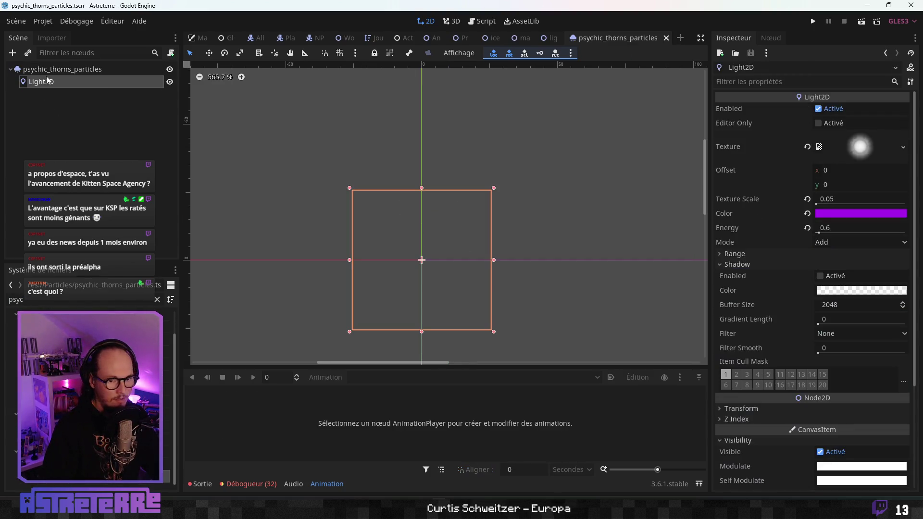
right_click(53, 84)
click(316, 153)
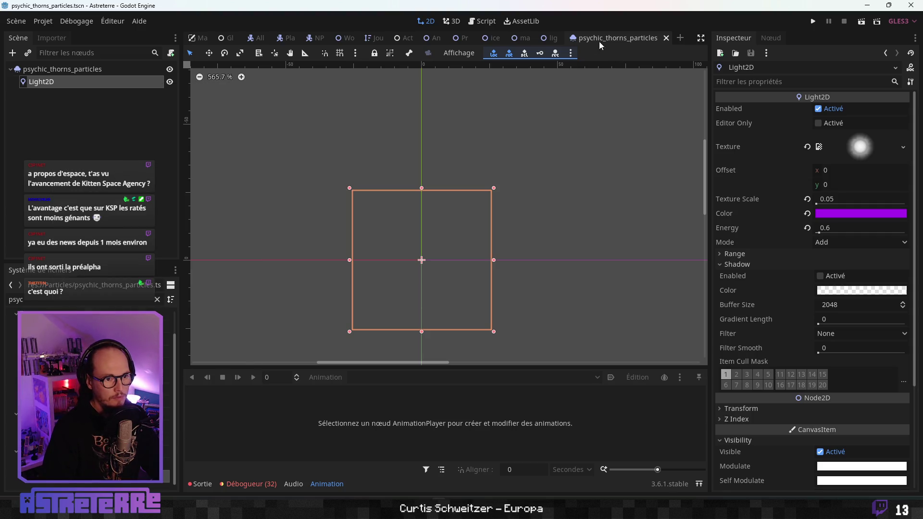
click(550, 38)
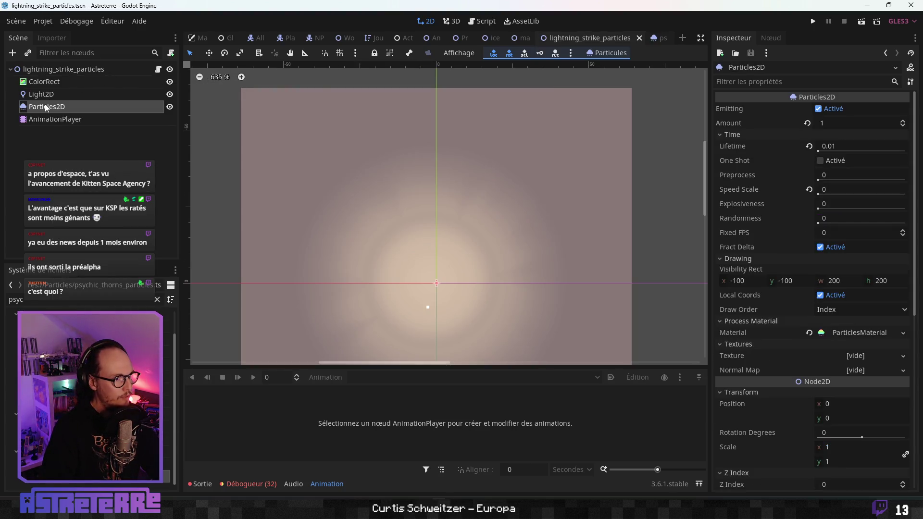
click(523, 38)
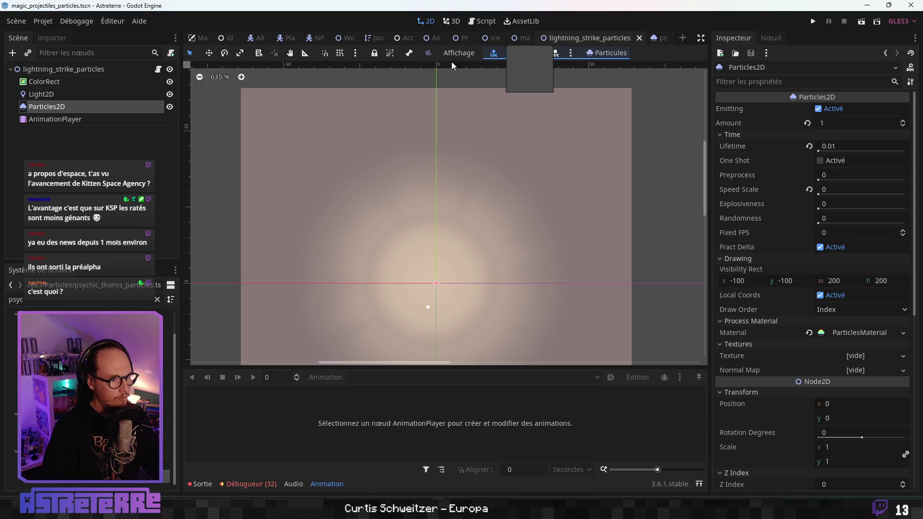
right_click(59, 68)
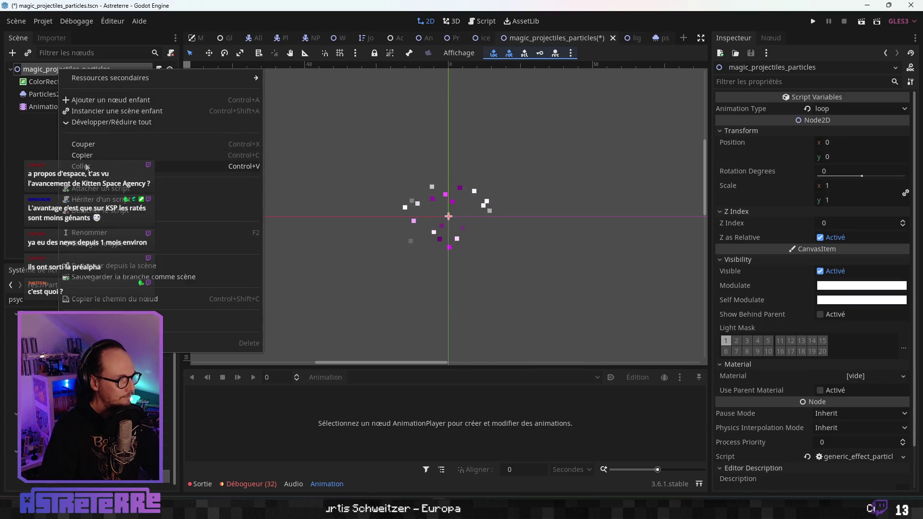
click(81, 166)
drag(64, 119, 53, 89)
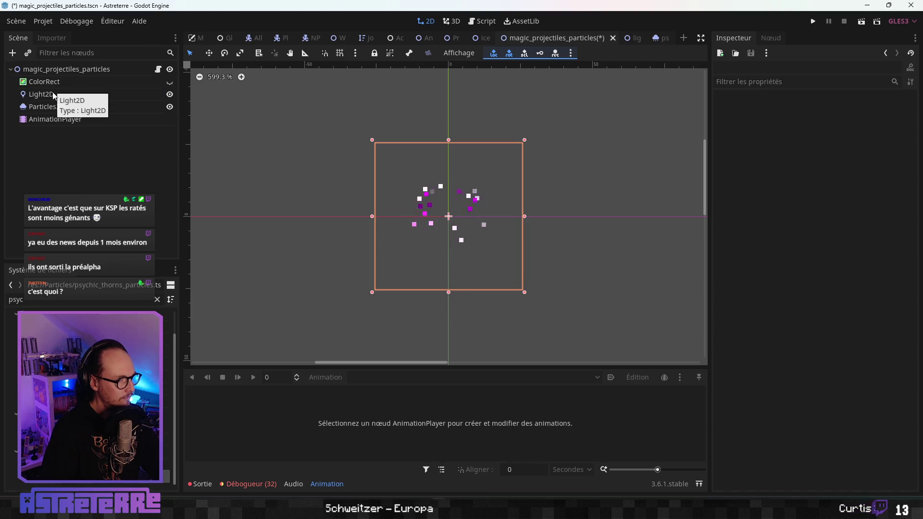
click(51, 88)
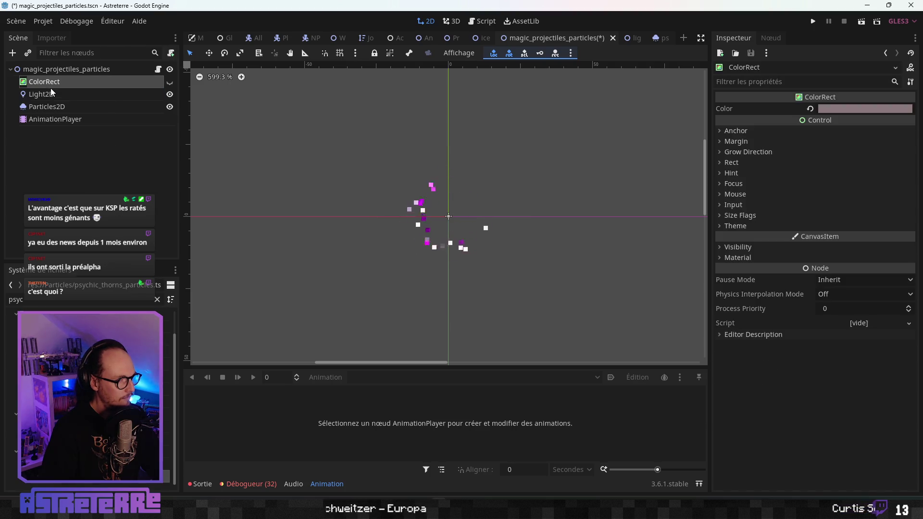
Step: Check the AnimationPlayer tracks and toggle the ColorRect background to review the light
click(73, 119)
click(170, 83)
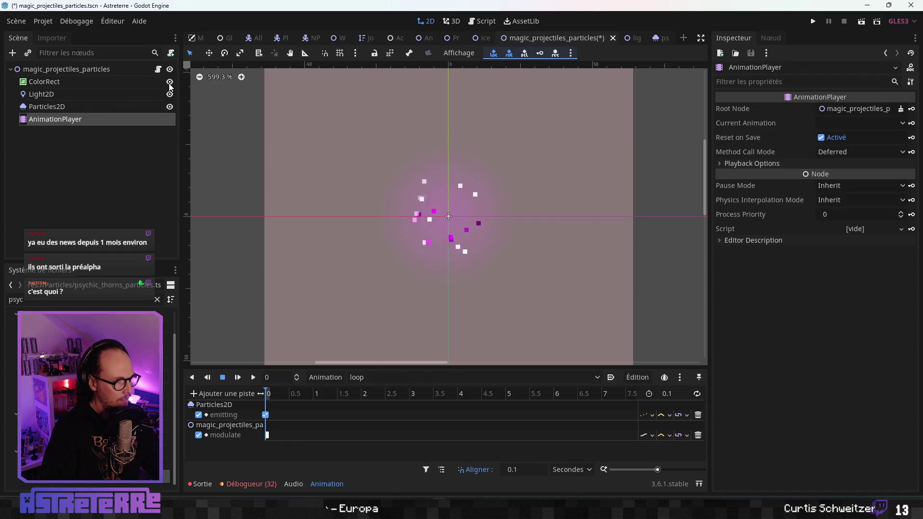
scroll(466, 198, down, 4)
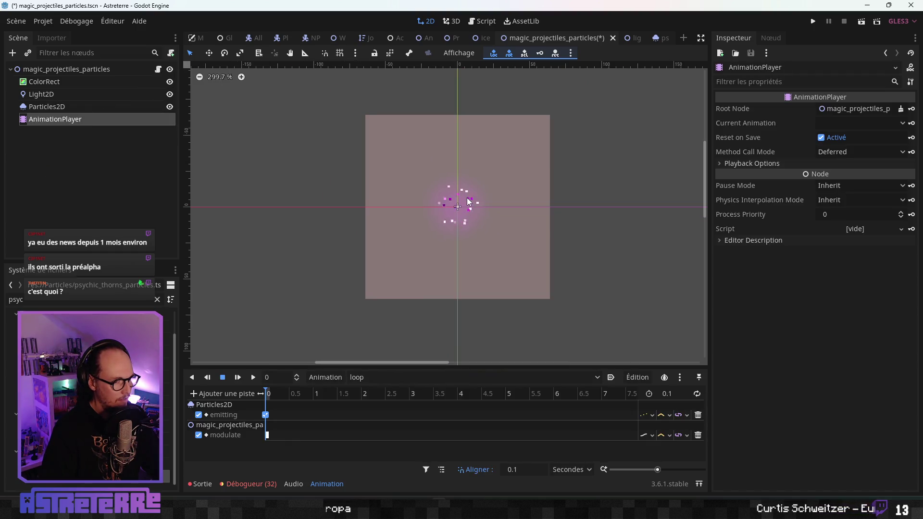
scroll(466, 198, up, 2)
click(170, 82)
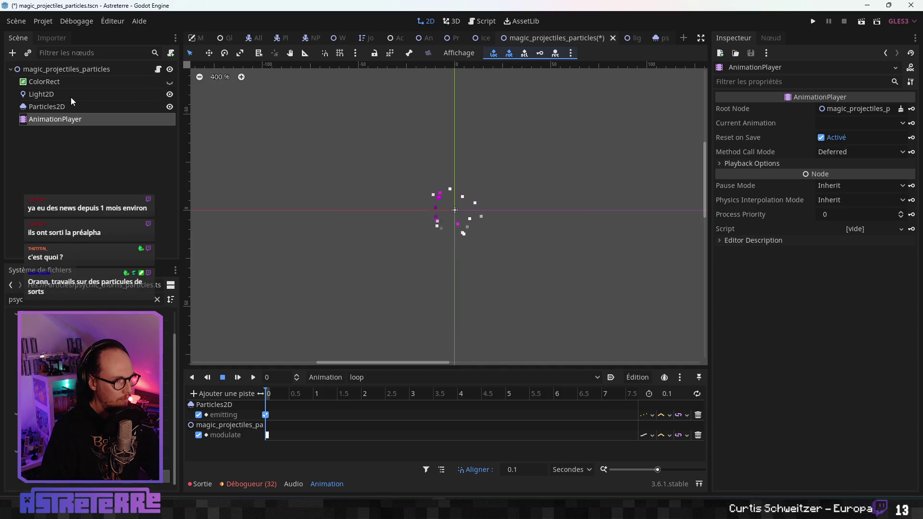
Step: Switch to the RESET animation, save the scene and run the game
click(405, 382)
click(365, 396)
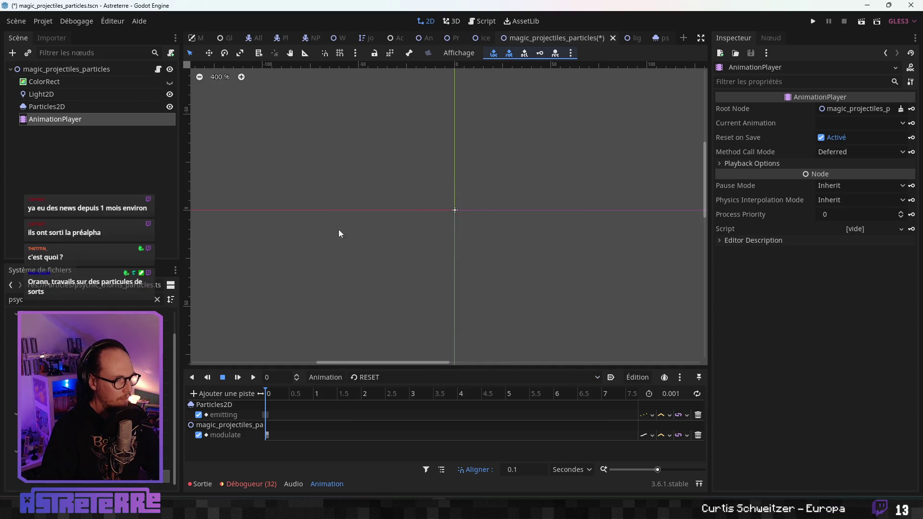
click(67, 69)
key(ctrl+s)
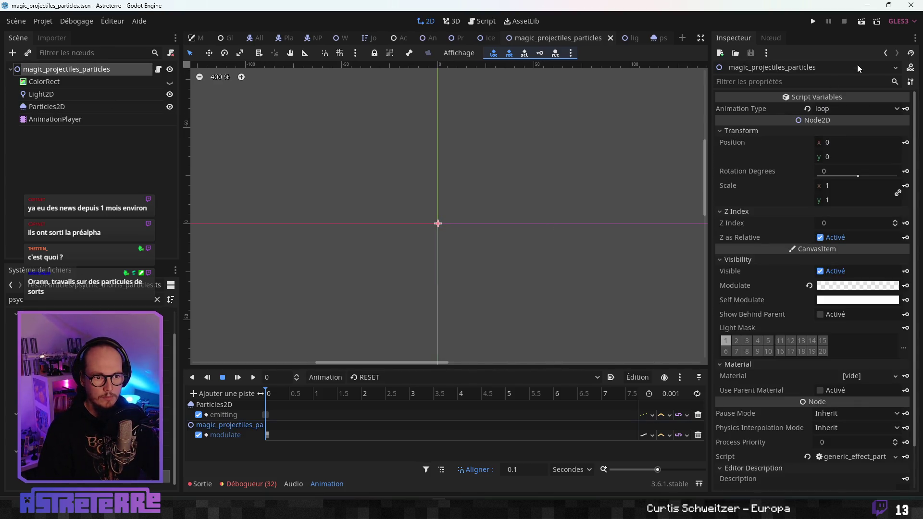
click(814, 22)
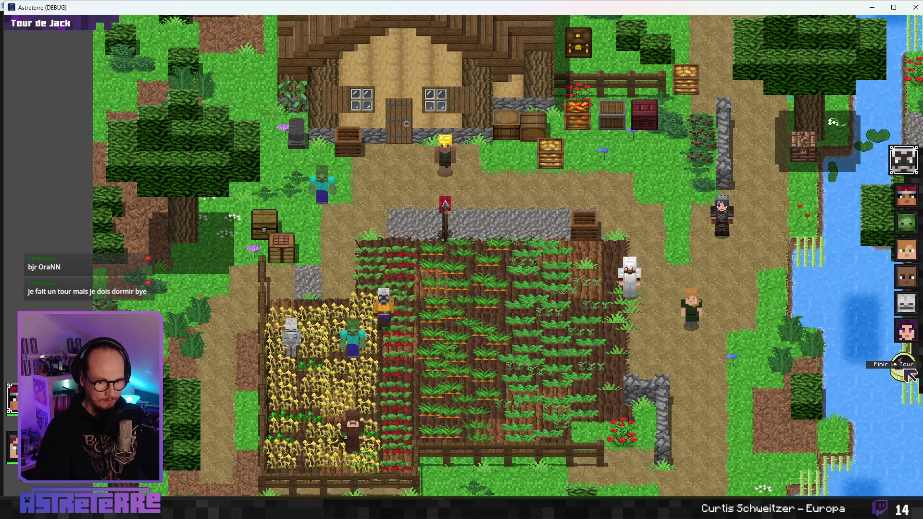
Step: End the turn and cast Impact de foudre on the zombie
click(910, 375)
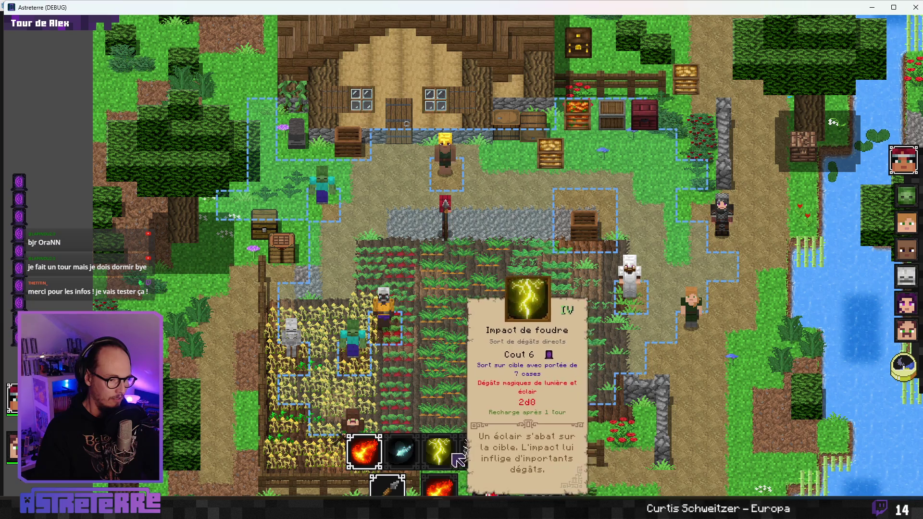
click(453, 454)
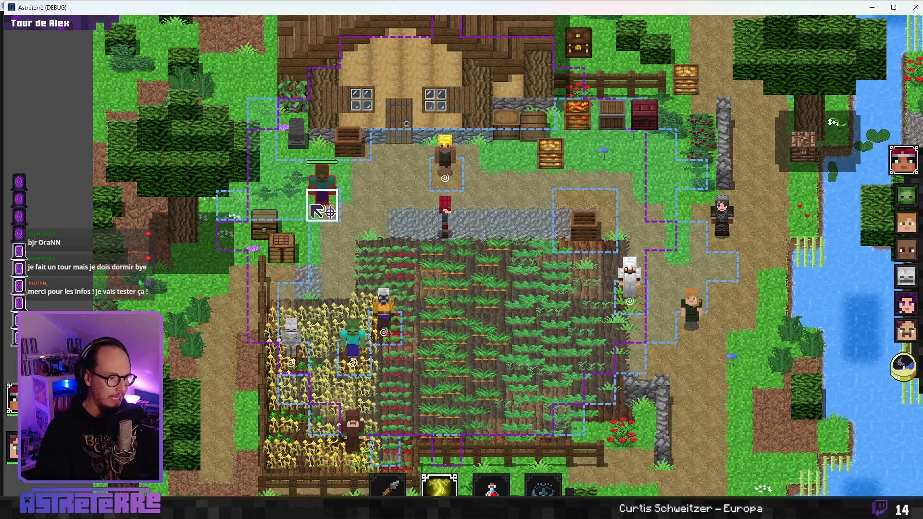
click(313, 208)
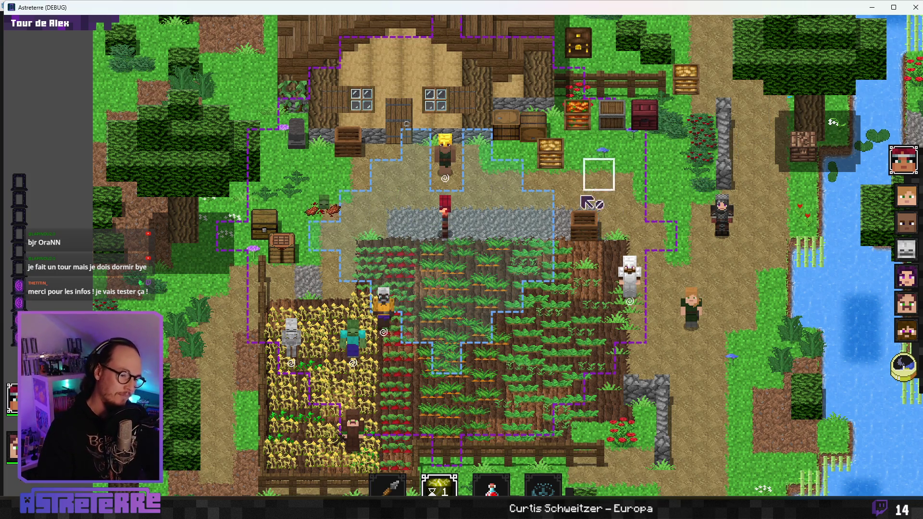
Step: Review tier II and III spells, Projectiles magiques details and spell talents, then quit the game
mouse_move(435, 495)
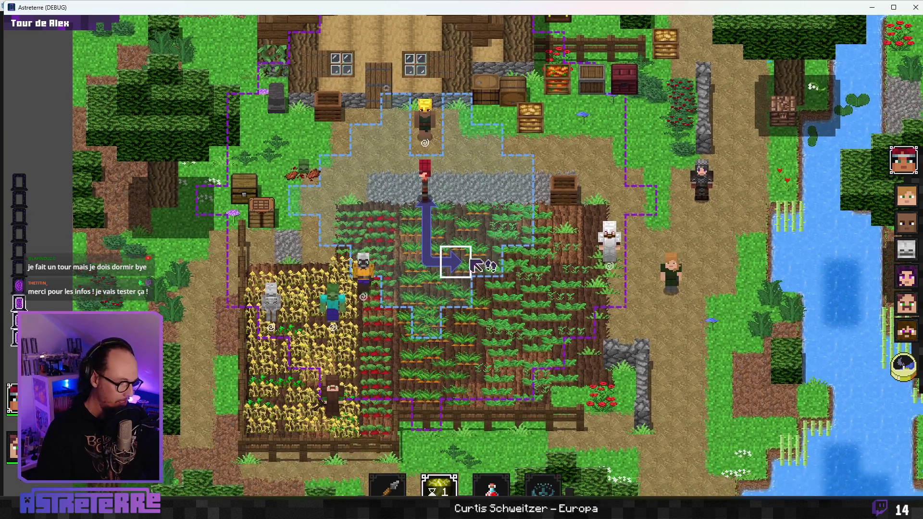
key(b)
click(328, 117)
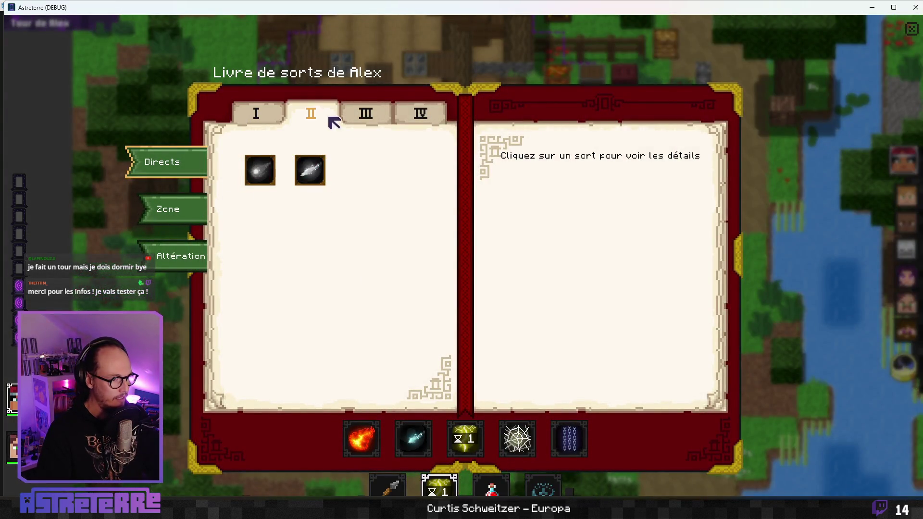
click(367, 118)
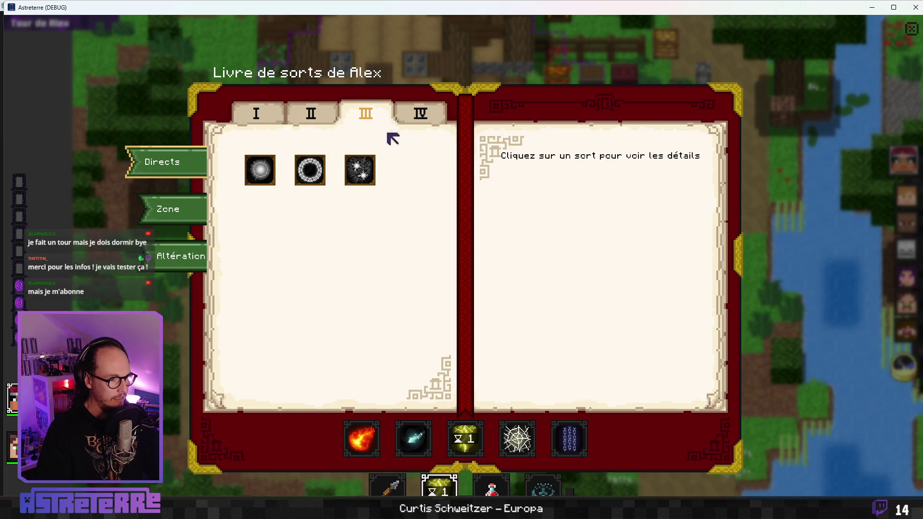
click(369, 178)
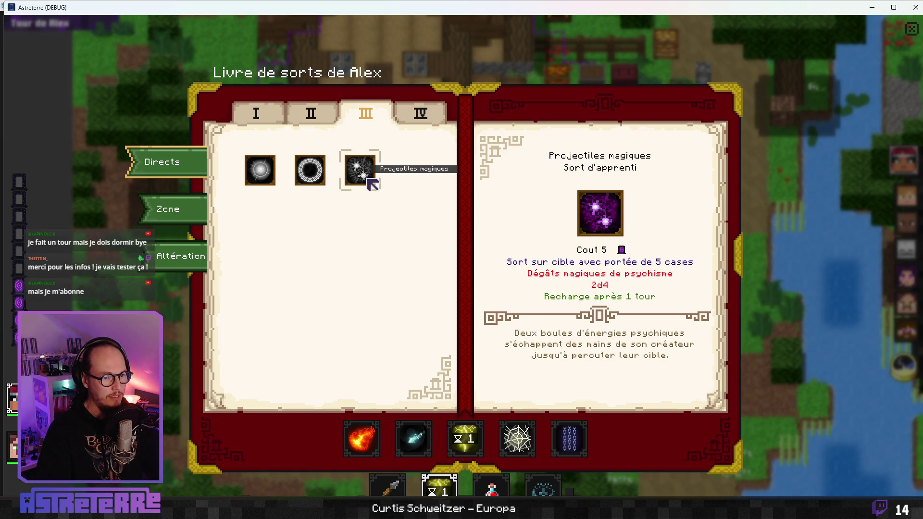
key(c)
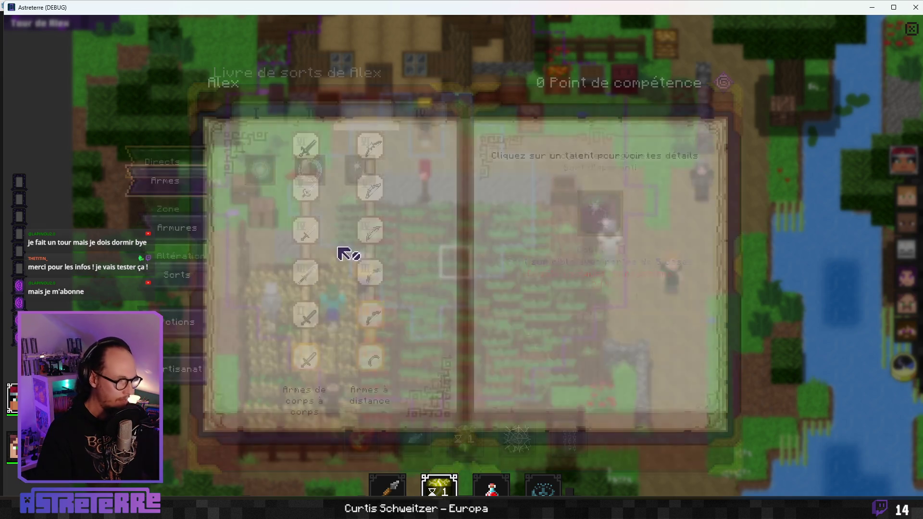
click(198, 278)
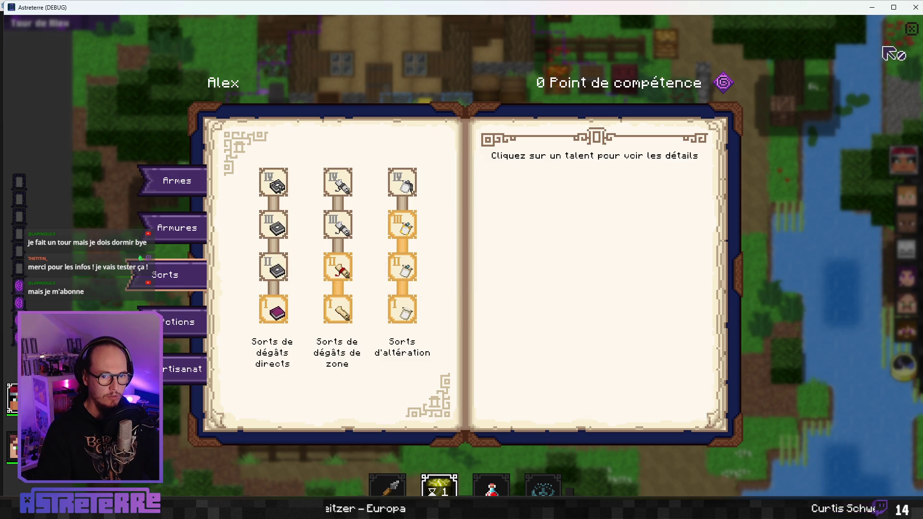
key(Escape)
click(916, 7)
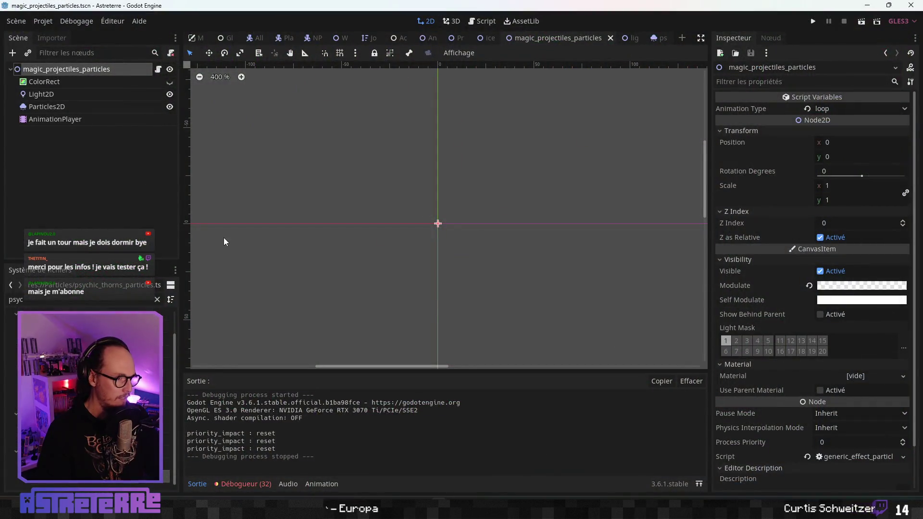
Step: Hide the ColorRect background in the lightning strike particles scene and save it
click(90, 82)
click(627, 38)
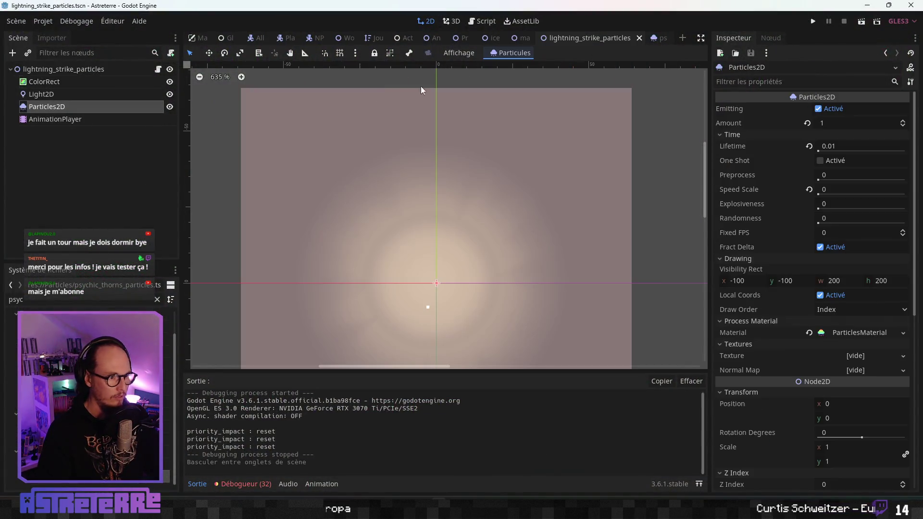
click(170, 82)
drag(510, 213, 494, 196)
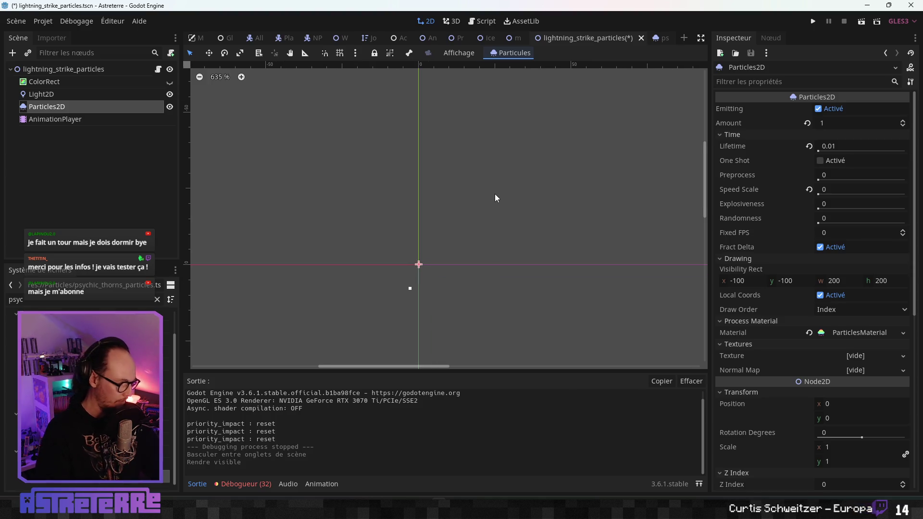
key(ctrl+s)
Step: In Player.gd, replace fire_breath on line 101 with magic_projectiles and run with F5
click(297, 41)
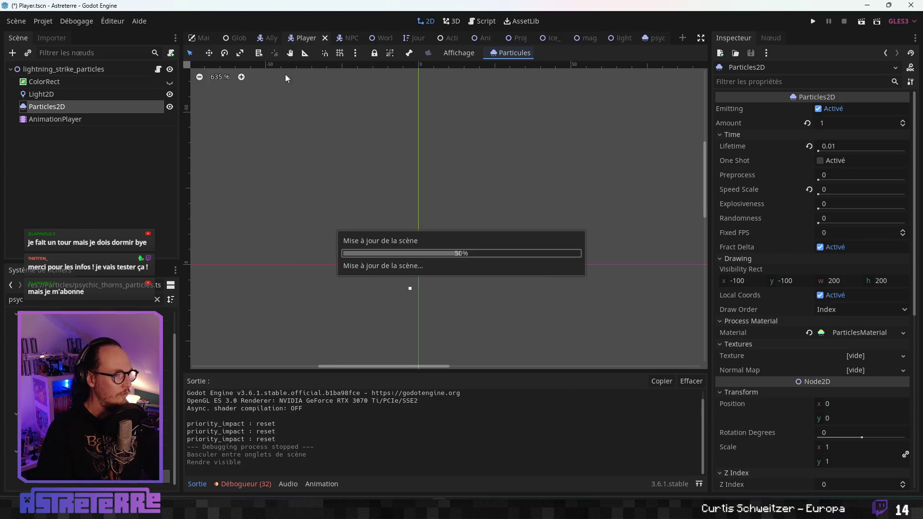
click(483, 21)
click(446, 274)
scroll(446, 268, down, 5)
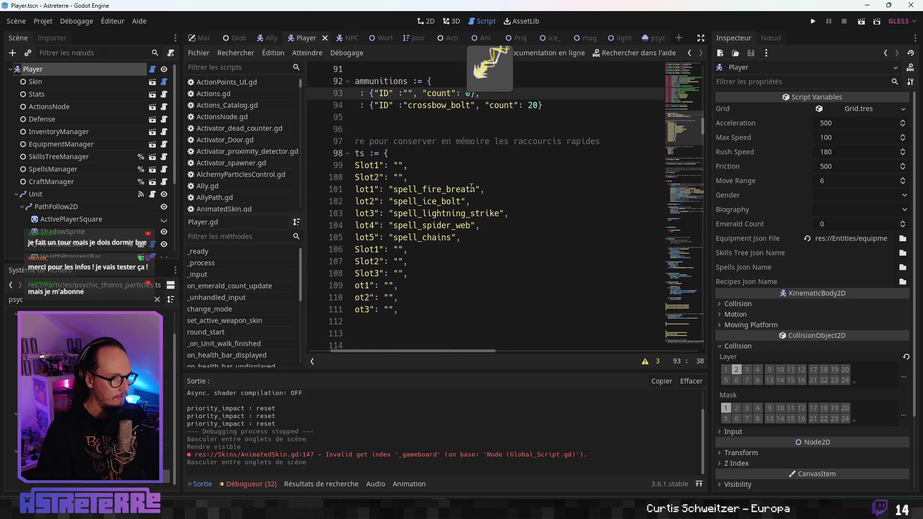
drag(473, 188, 423, 188)
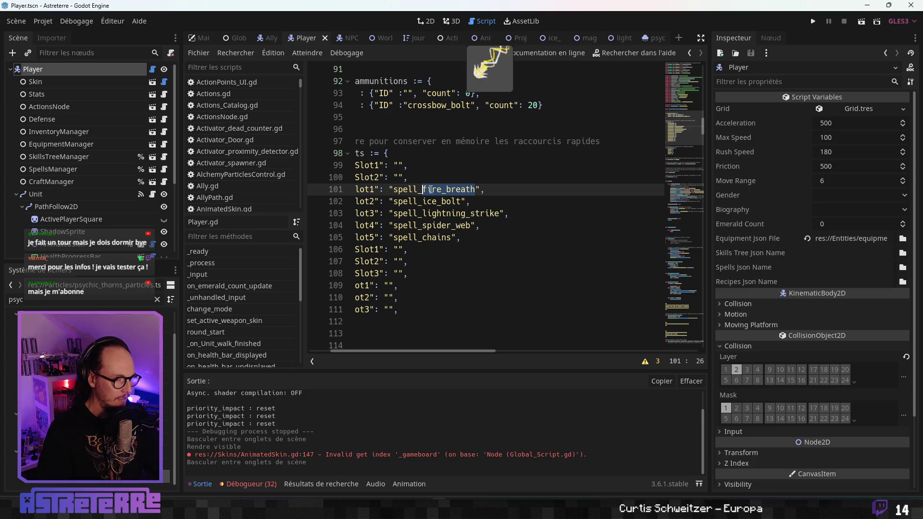
text(magic)
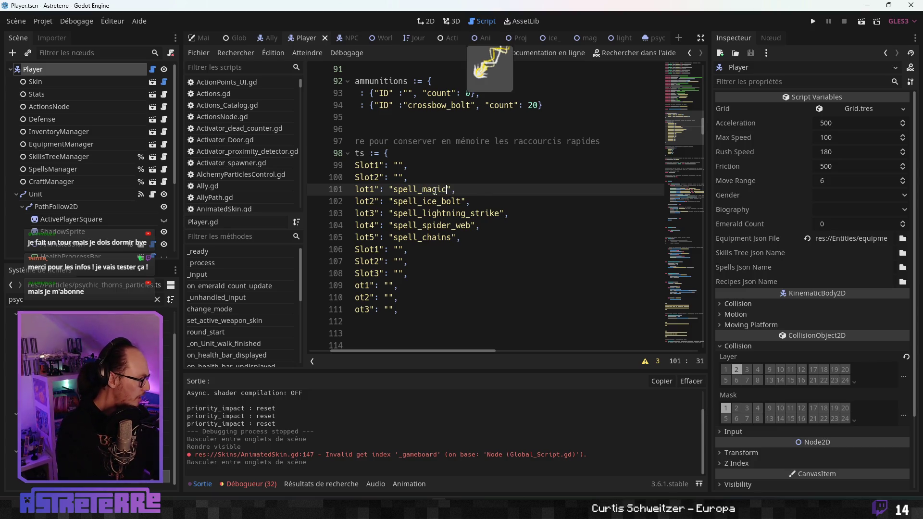
text(_projec)
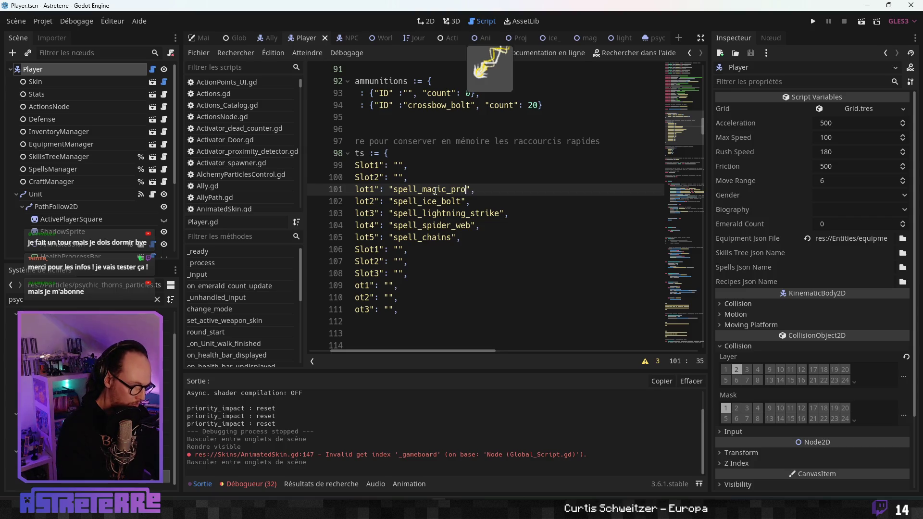
text(tiles)
click(498, 213)
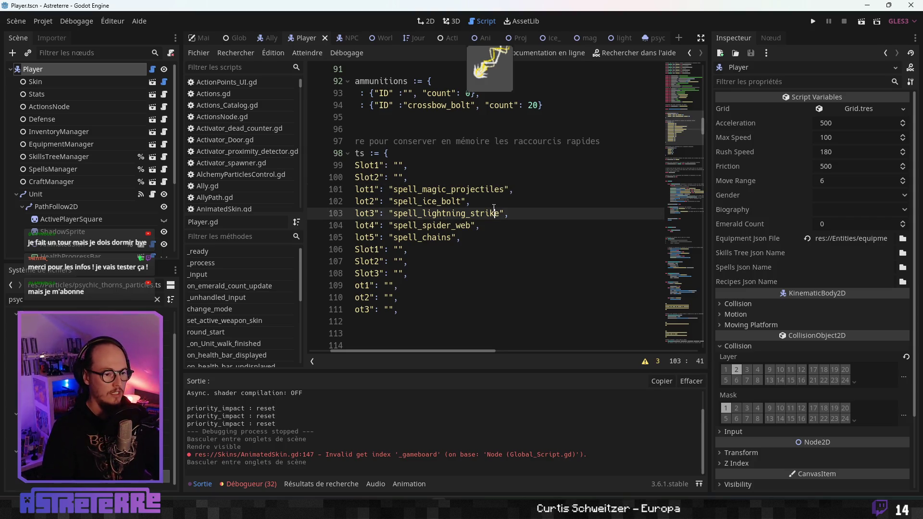
key(F5)
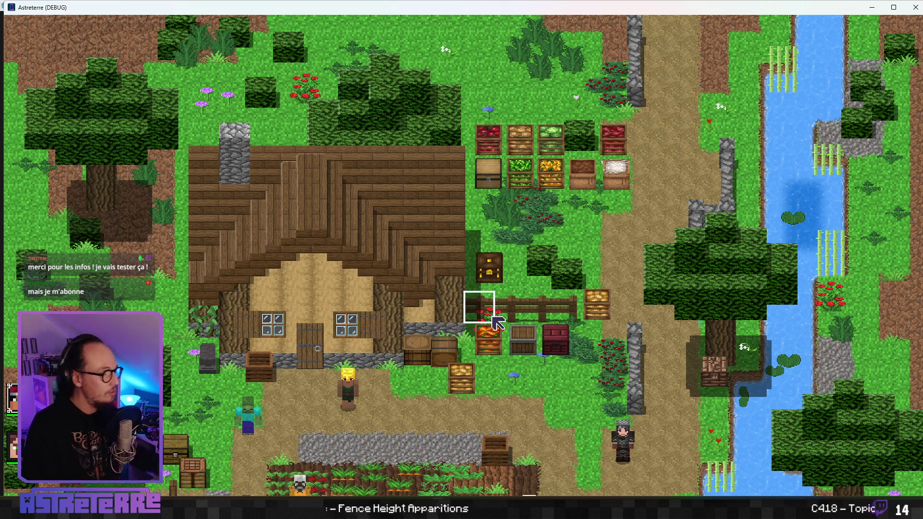
Step: Walk the golden character to a chosen tile and end placement to start the combat turn
key(s)
click(392, 324)
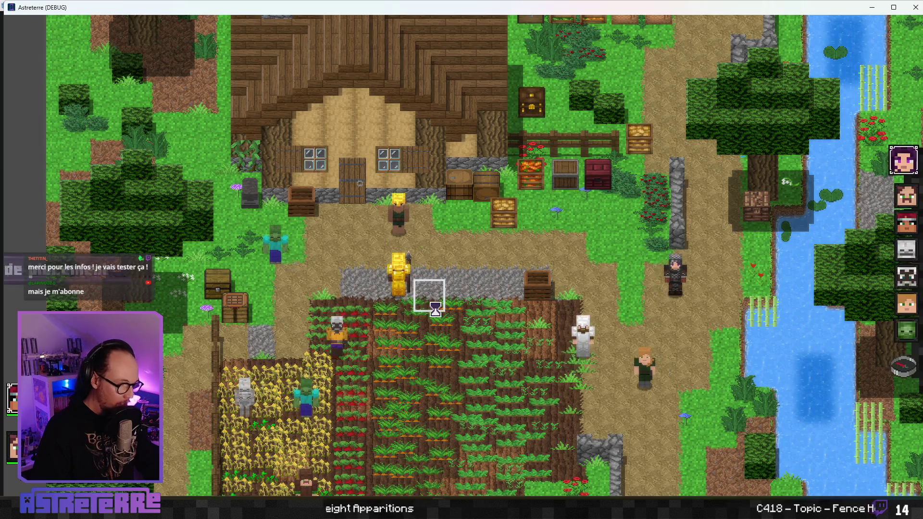
click(904, 367)
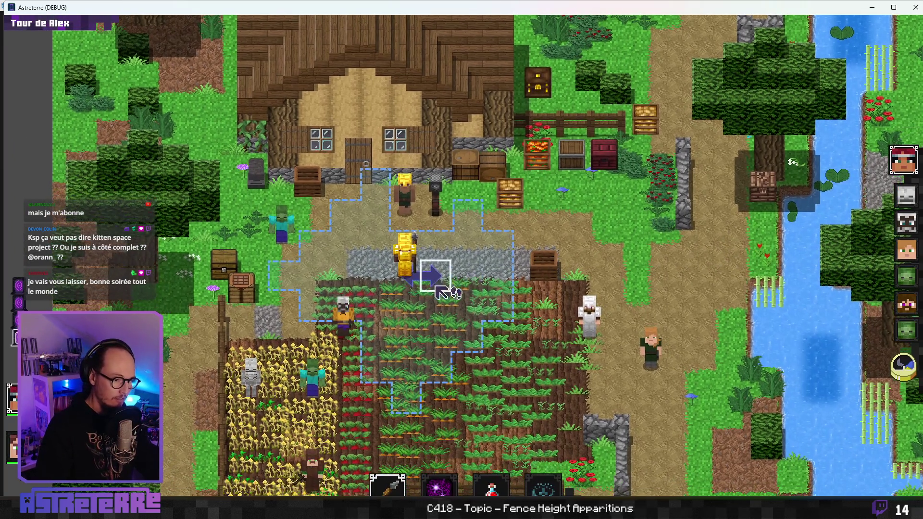
Step: Unequip the golden helmet, chestplate and leggings in the inventory
key(i)
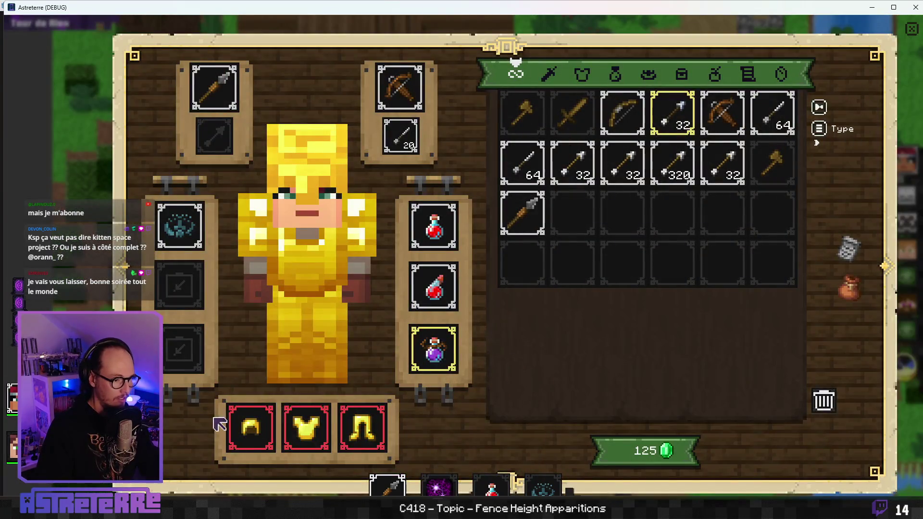
click(250, 427)
click(306, 426)
click(363, 427)
key(i)
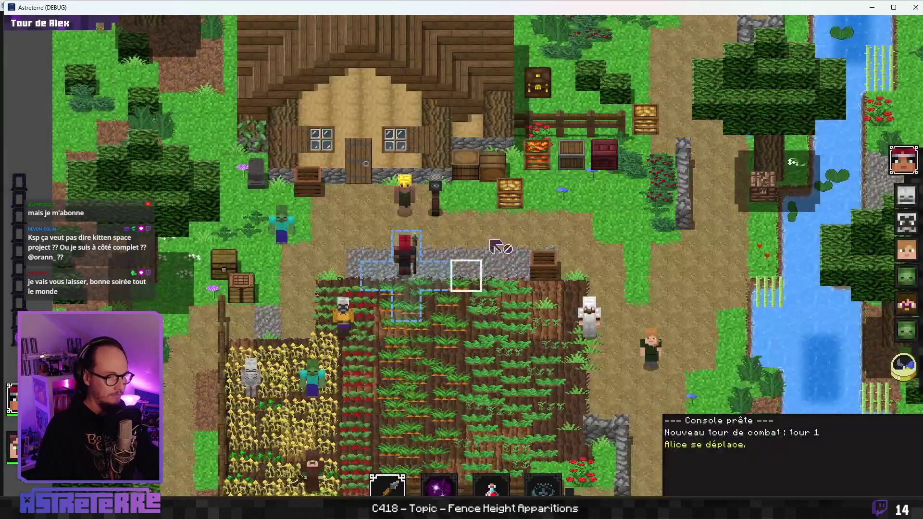
Step: Maximise the game window and run the add action_points console command
key(super+Up)
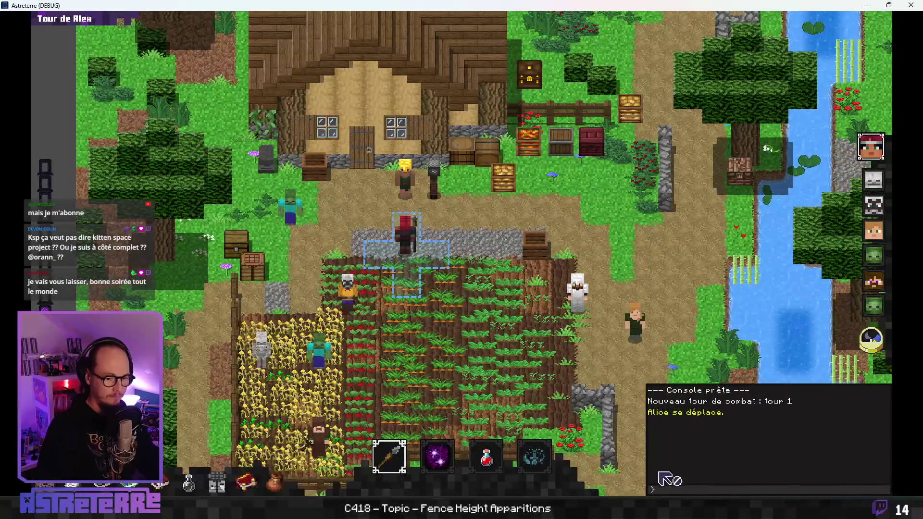
click(685, 487)
text(add action points 1)
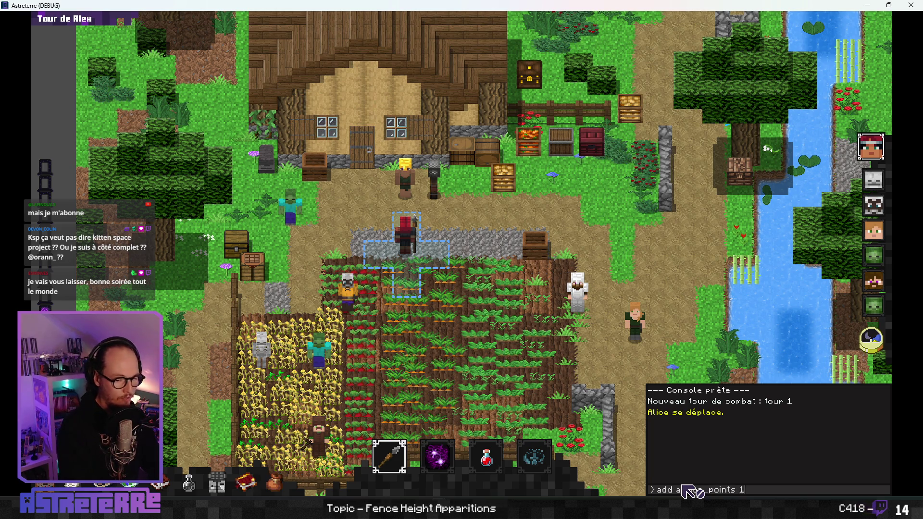
key(Return)
Step: Kill the zombie with lightning, hit it with Projectiles magiques, then close the game
click(438, 455)
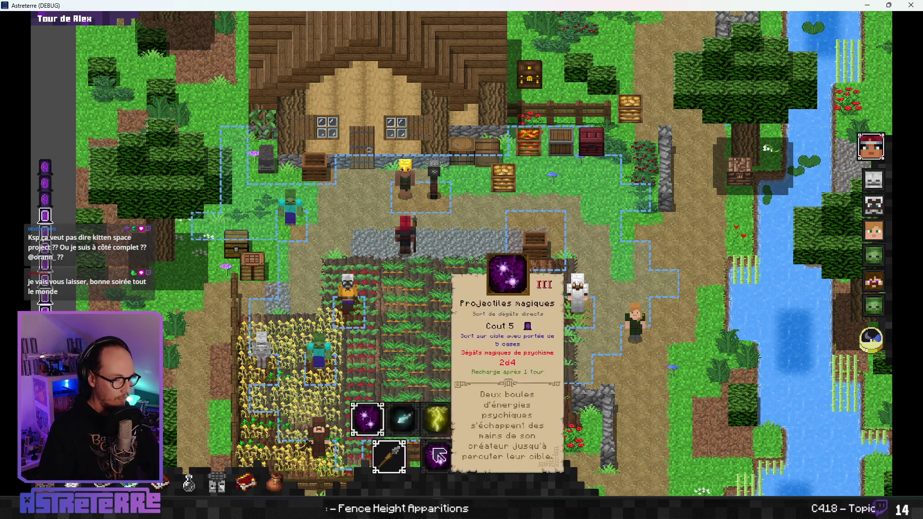
click(436, 419)
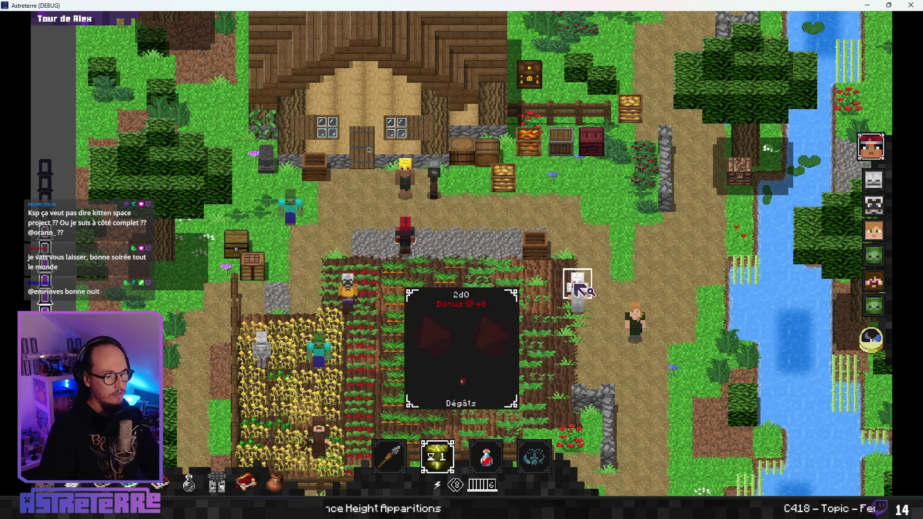
click(578, 290)
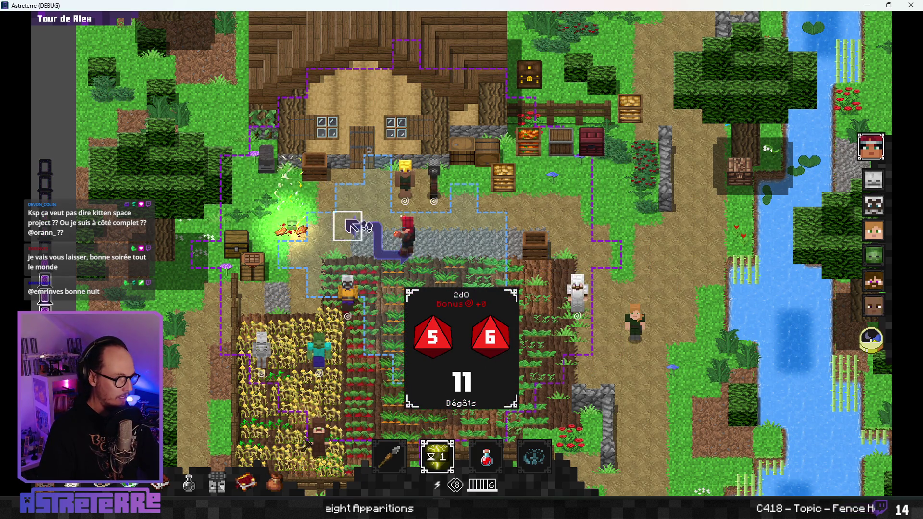
click(437, 456)
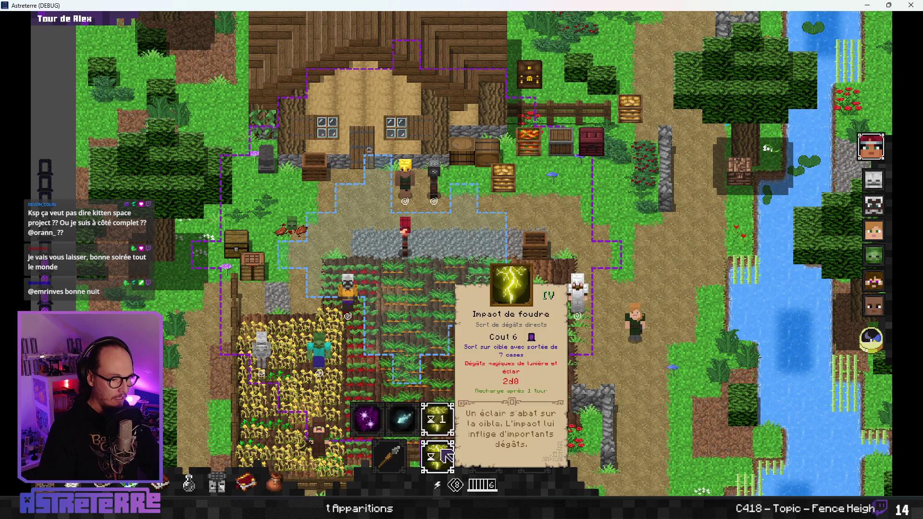
click(368, 419)
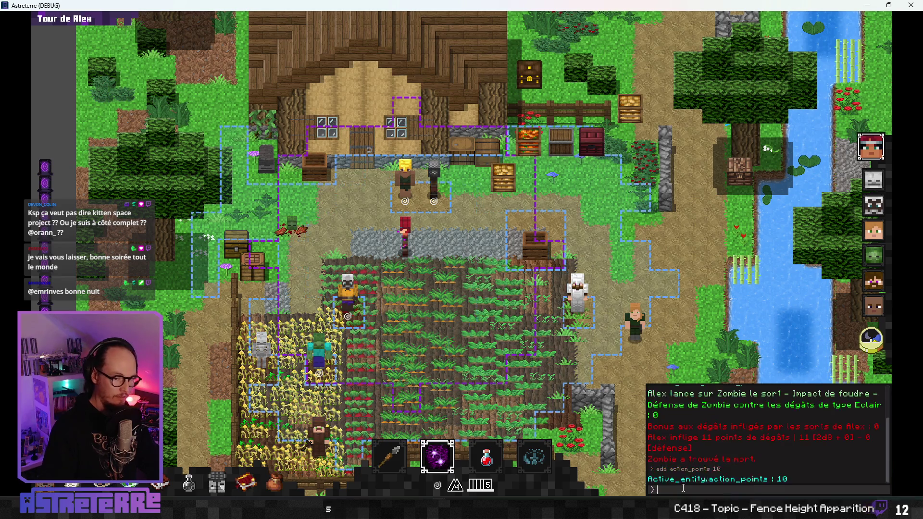
click(317, 369)
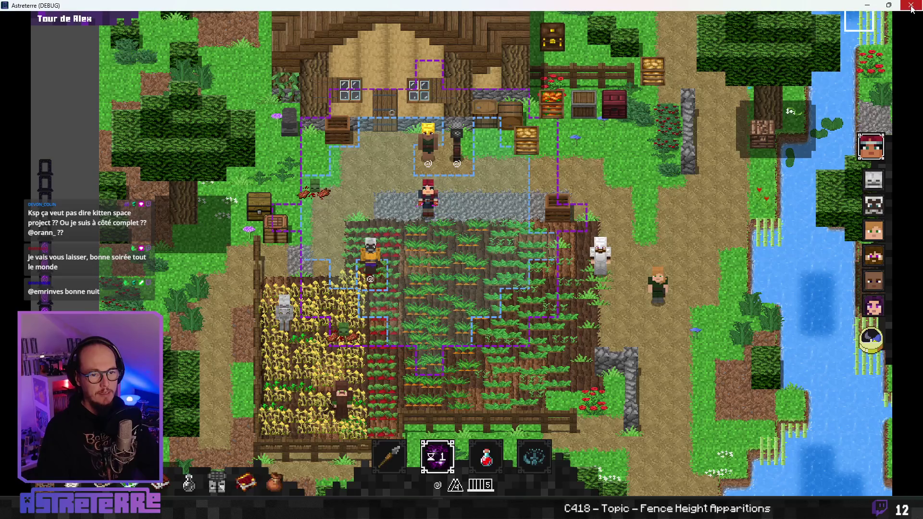
click(911, 5)
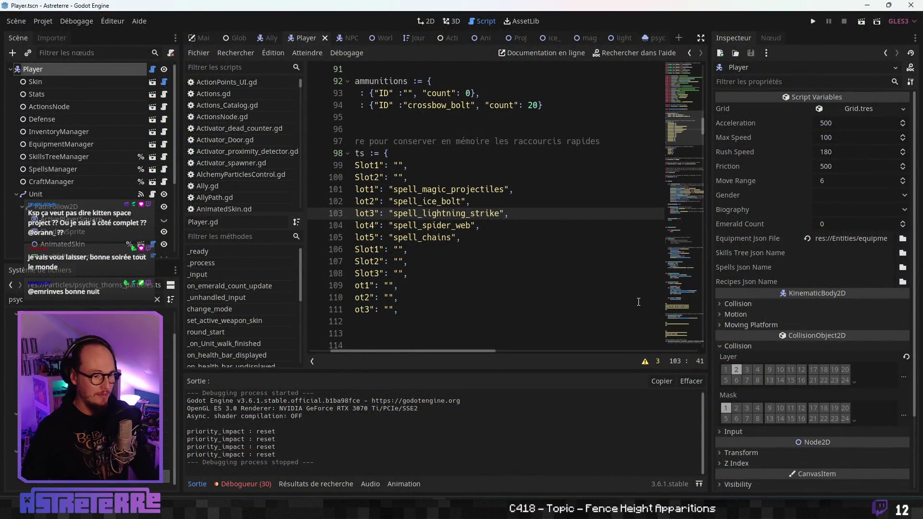
Step: Close the lightning_strike, magic_projectiles and ice_projectile particle tabs and switch to psychic_thorns_particles
click(419, 250)
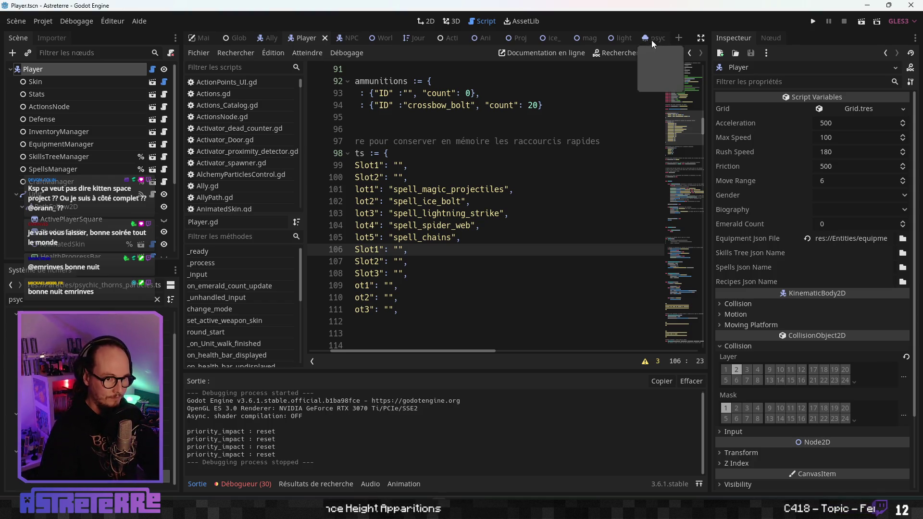
click(625, 38)
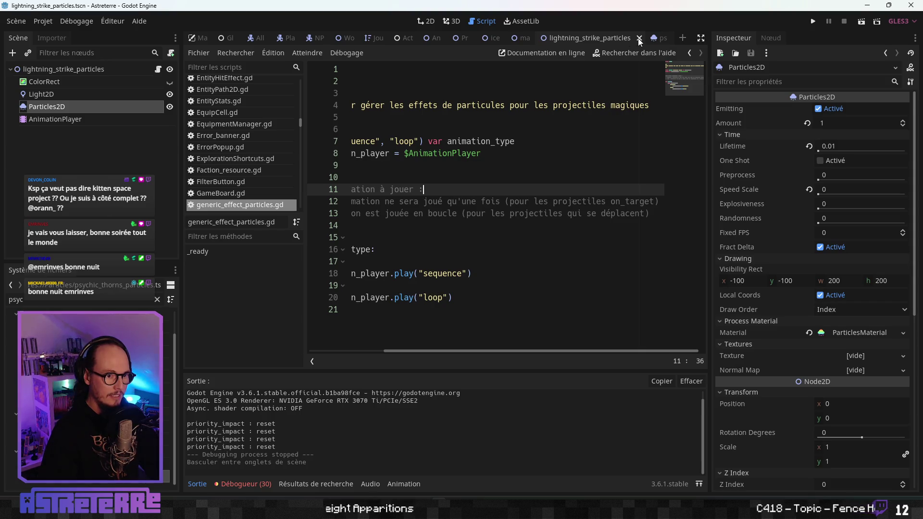
click(639, 38)
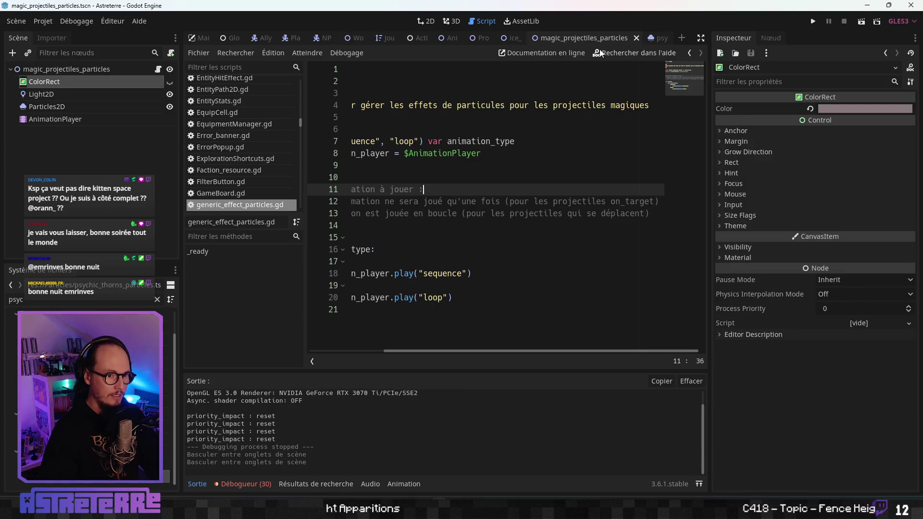
click(639, 39)
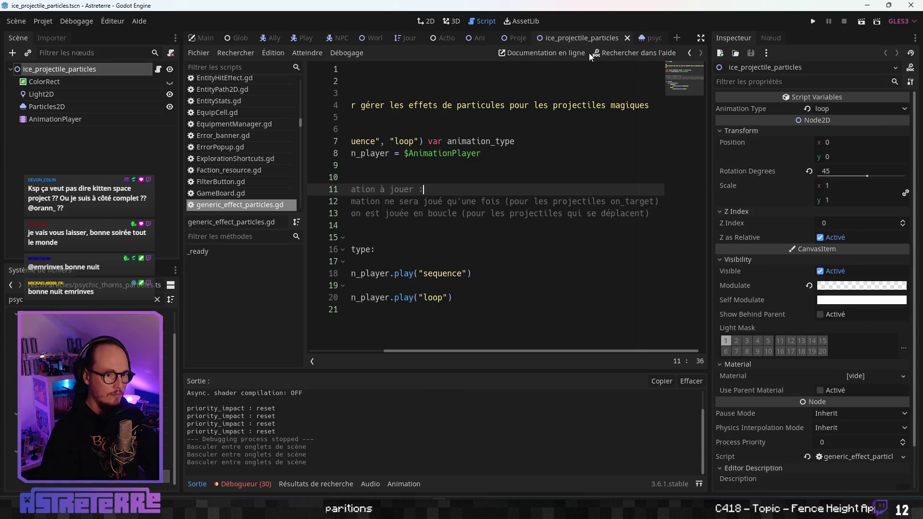
click(628, 38)
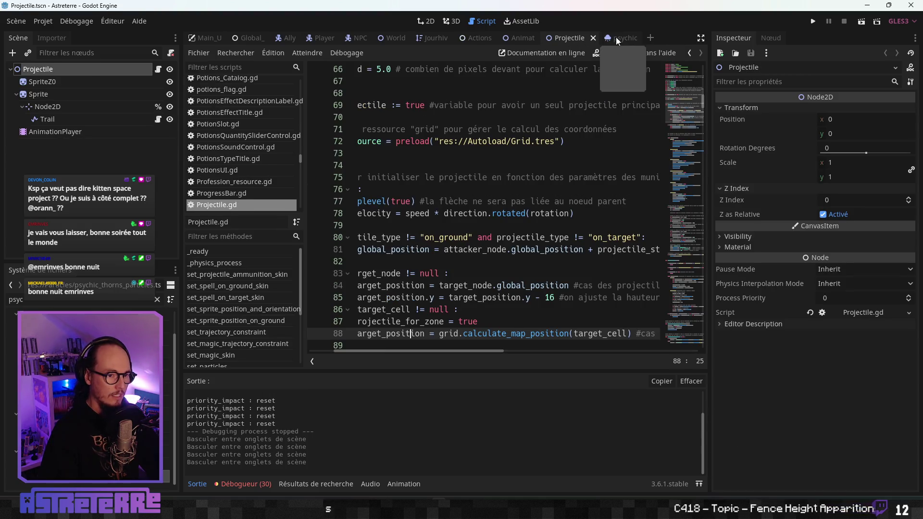
click(615, 36)
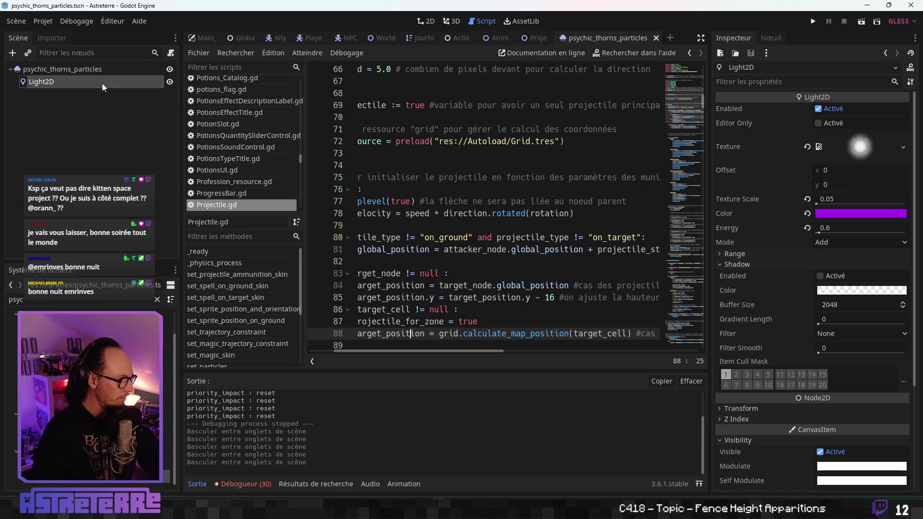
Step: Copy the Light2D node from the psychic thorns particles scene
click(68, 75)
right_click(68, 81)
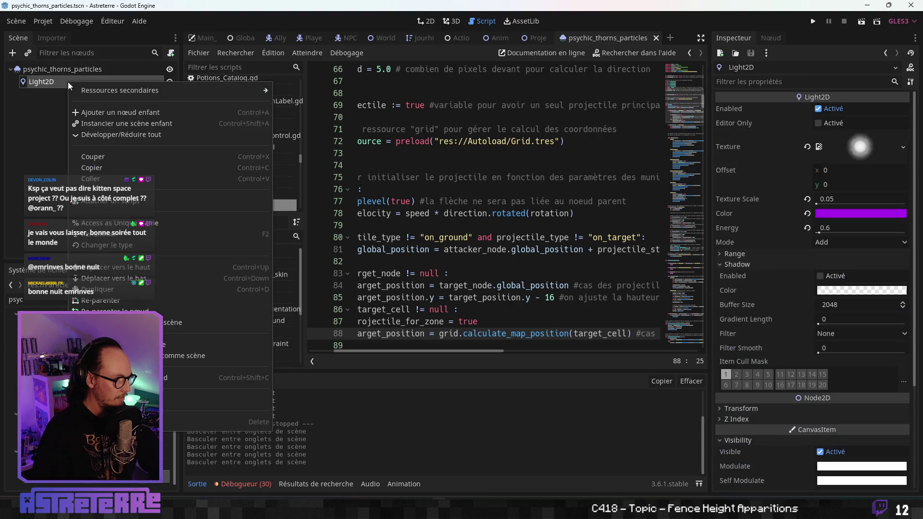
click(106, 164)
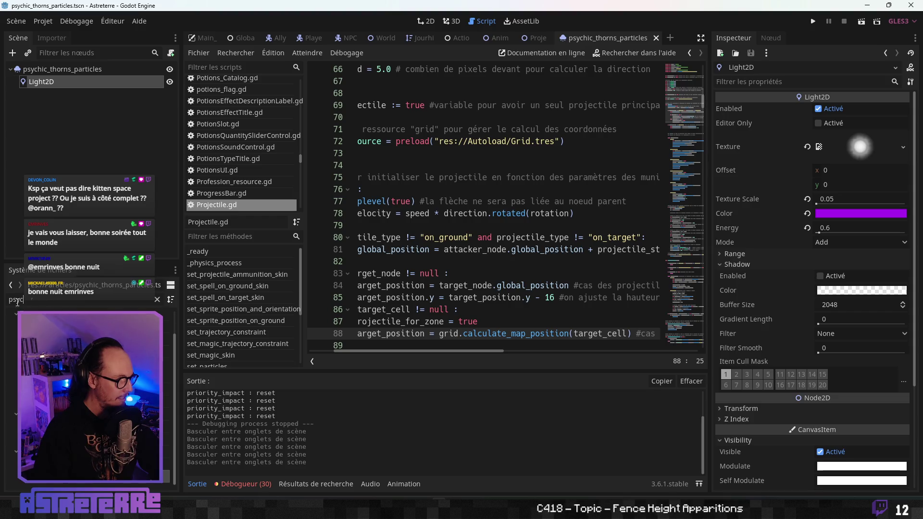
Step: Filter the FileSystem for 'magical' and duplicate magic_projectiles_particles.tscn
key(BackSpace)
key(BackSpace)
key(BackSpace)
text(magical)
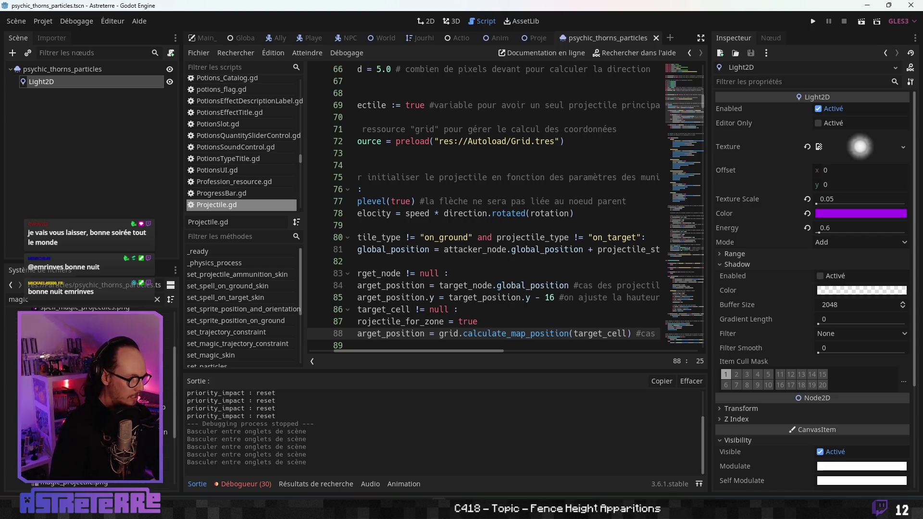
right_click(102, 336)
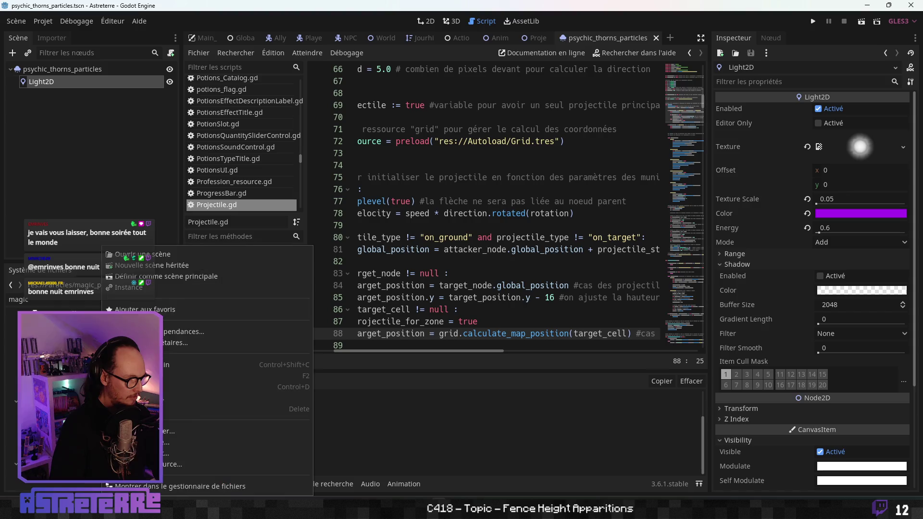
click(207, 387)
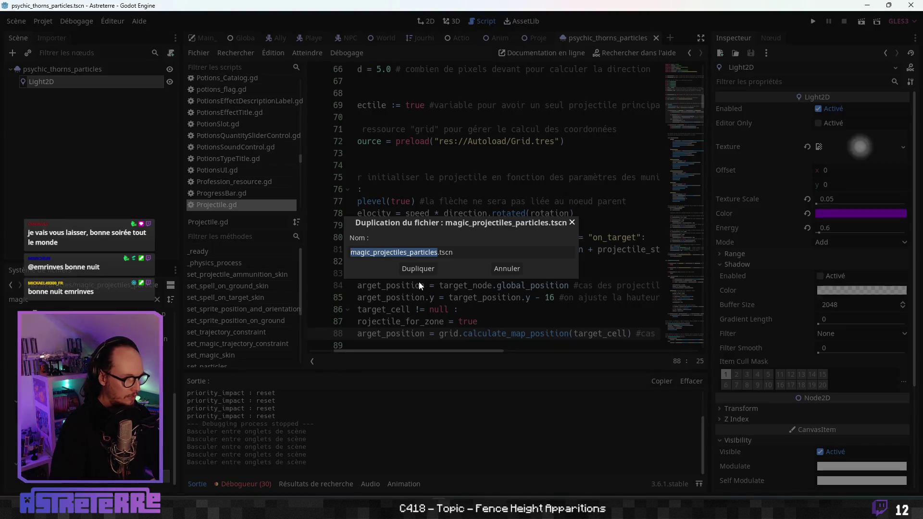
Step: Name the duplicate psychic_thorns_particles_new.tscn and confirm
click(439, 252)
drag(435, 251, 318, 261)
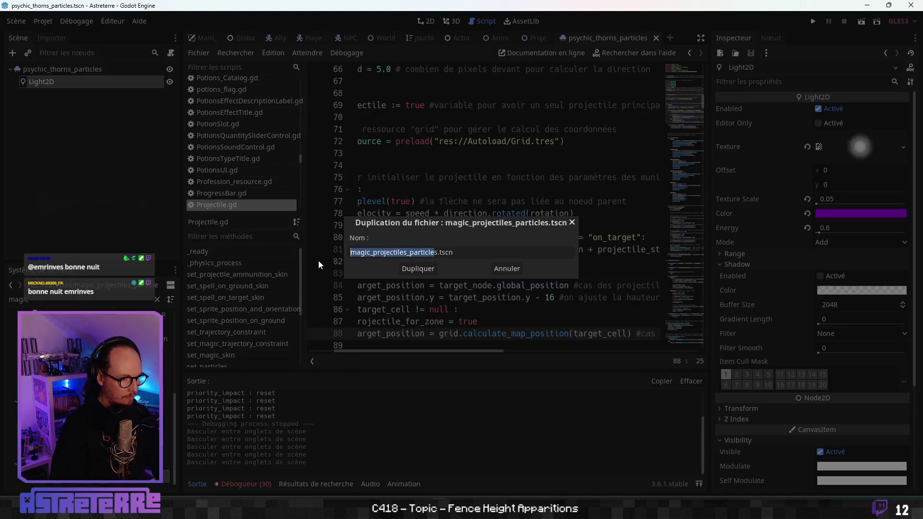
key(Home)
key(Delete)
key(Delete)
key(Delete)
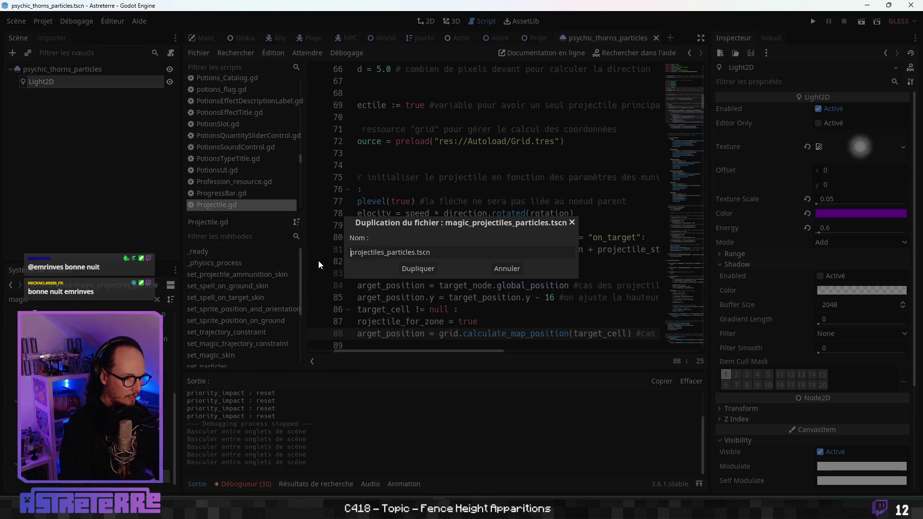
text(psychic_thor)
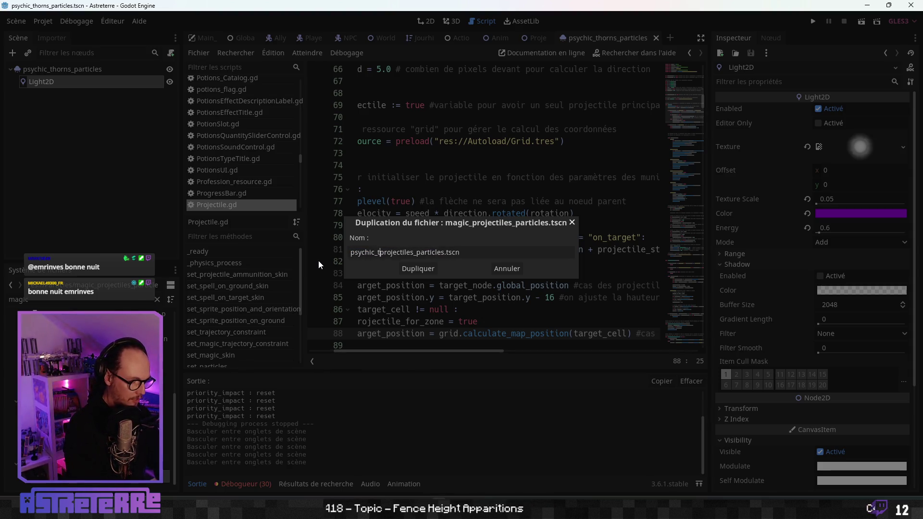
text(ns)
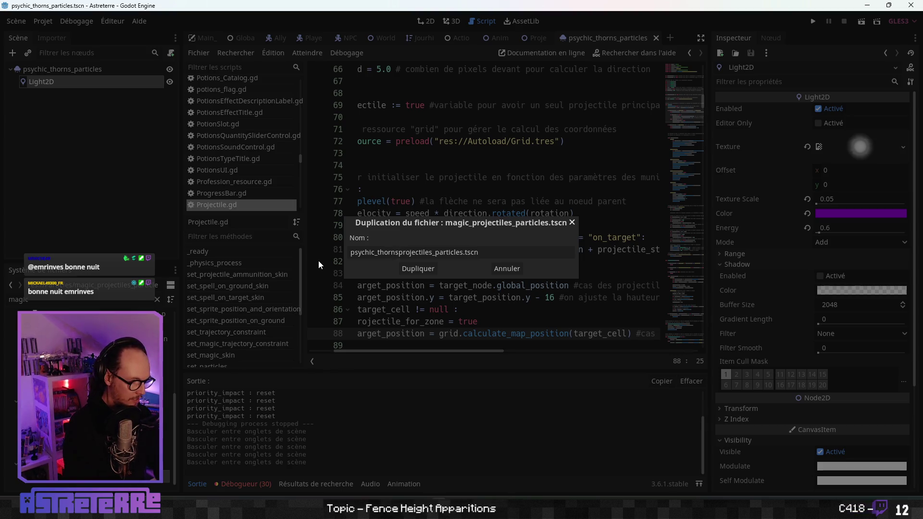
text(_)
key(Delete)
key(Delete)
key(Delete)
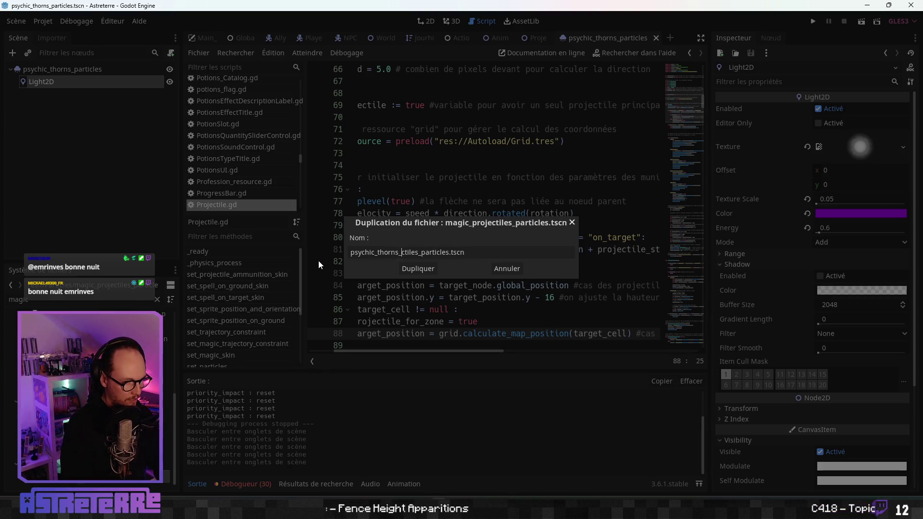
key(Delete)
key(Delete)
key(Delete)
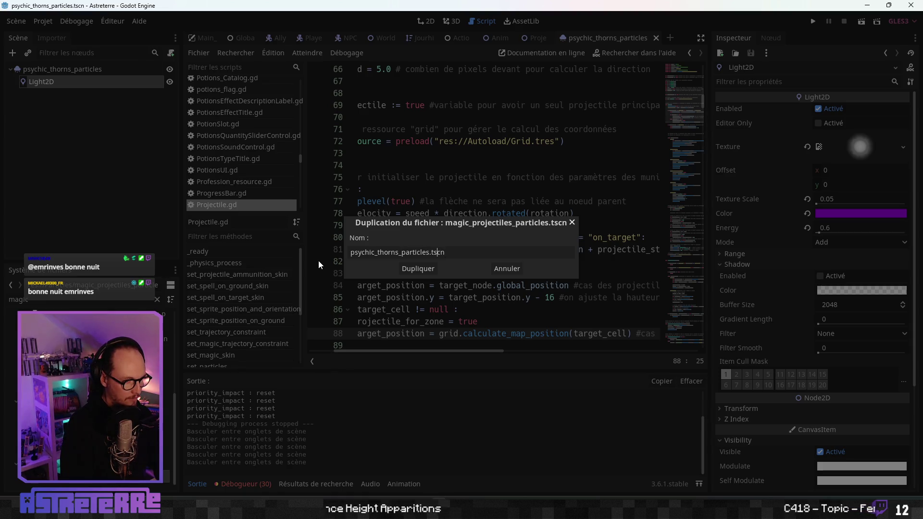
text(_new)
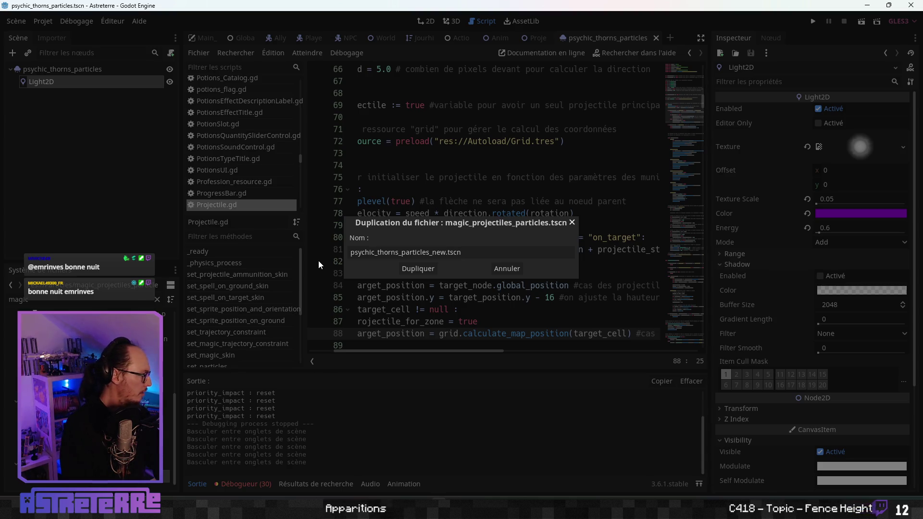
key(Return)
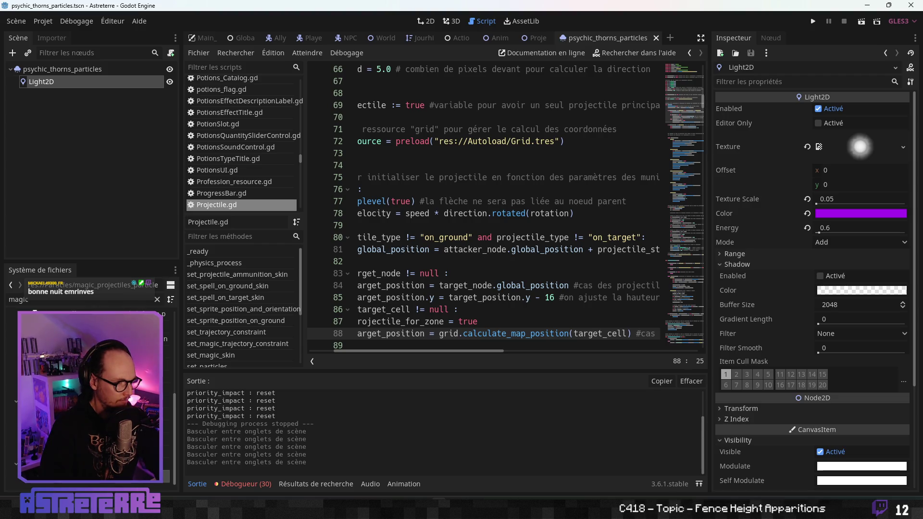
Step: Filter the FileSystem for 'thorn' and open psychic_thorns_particles_new.tscn
double_click(15, 301)
text(thorn)
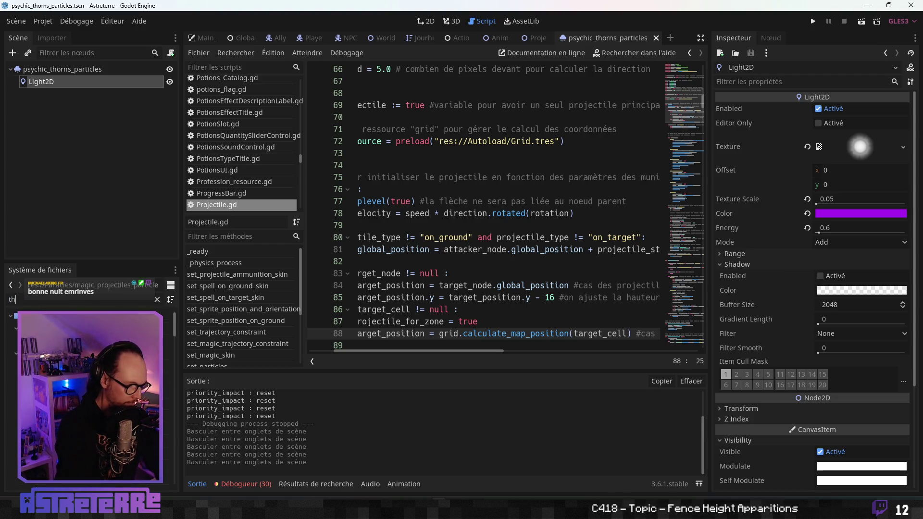
double_click(72, 441)
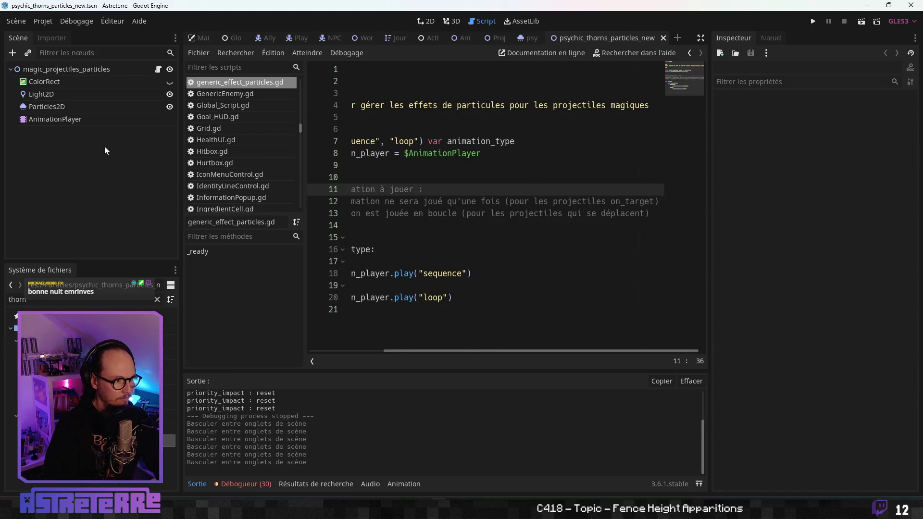
click(74, 98)
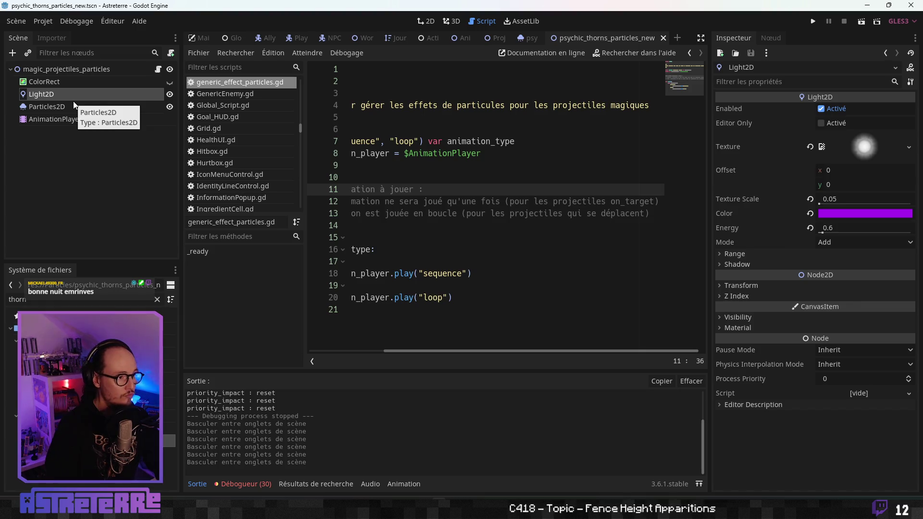
Step: Rename the root node from magic_projectiles_particles to psychic_thorns_particles
click(87, 71)
click(86, 71)
click(80, 69)
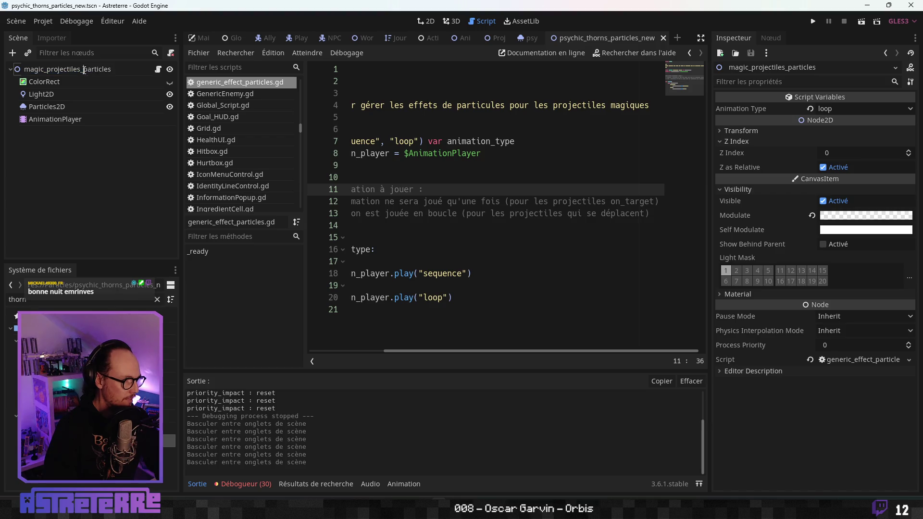
key(shift+Home)
key(BackSpace)
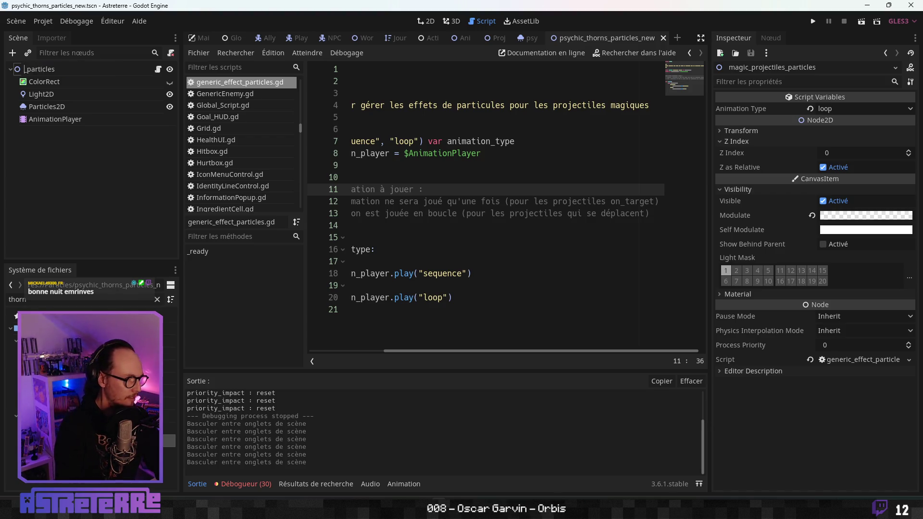
text(psychic)
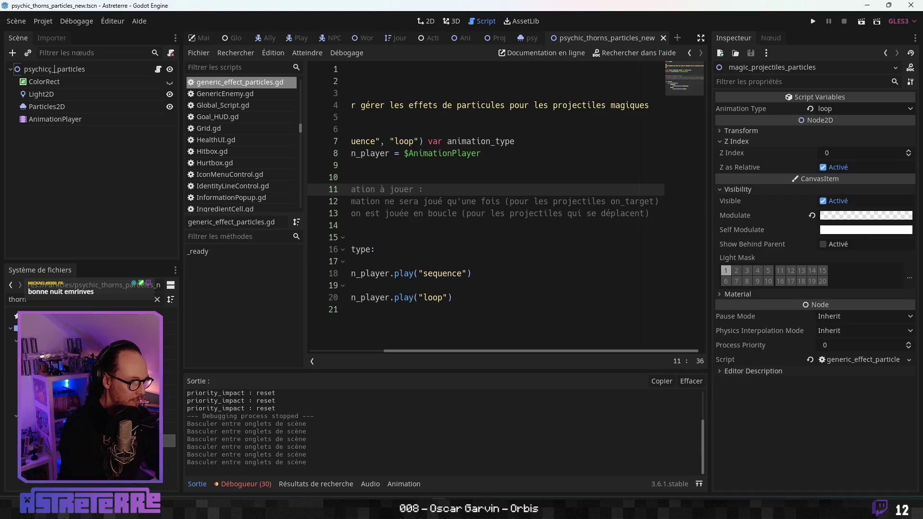
text(_thor)
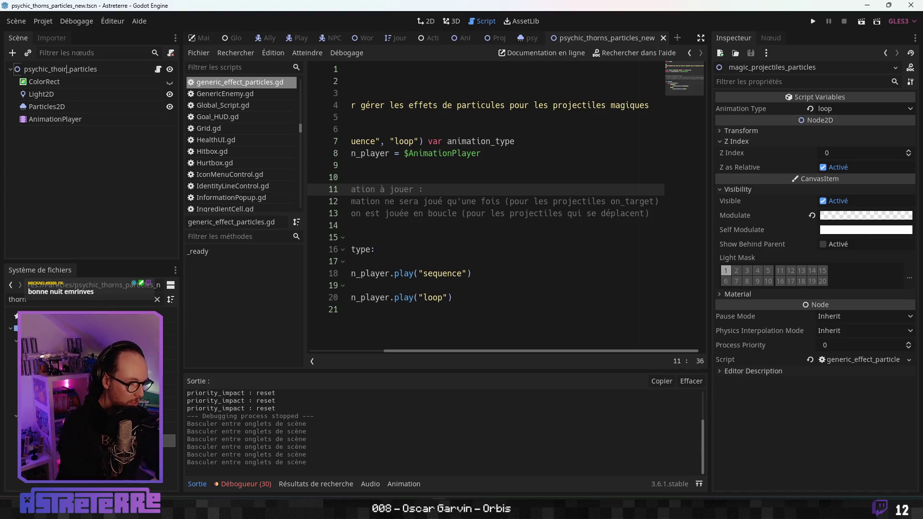
text(ns)
key(Return)
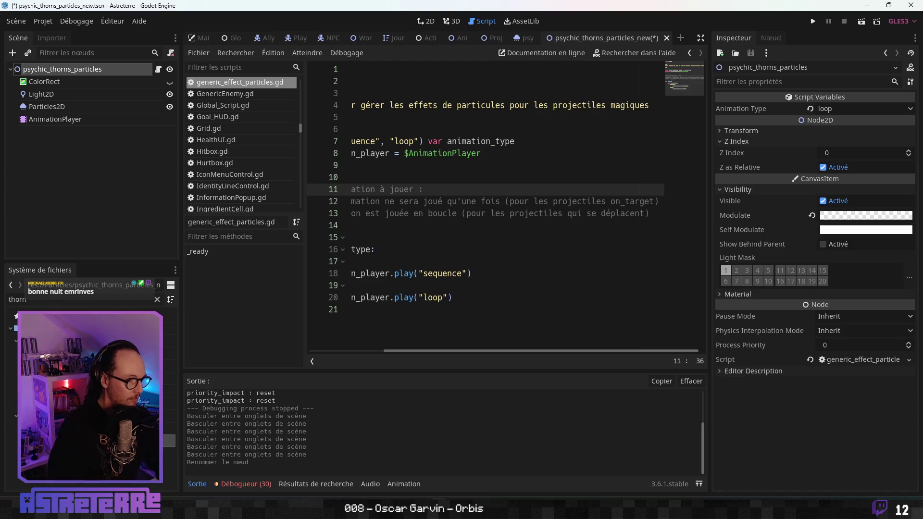
click(70, 91)
click(67, 105)
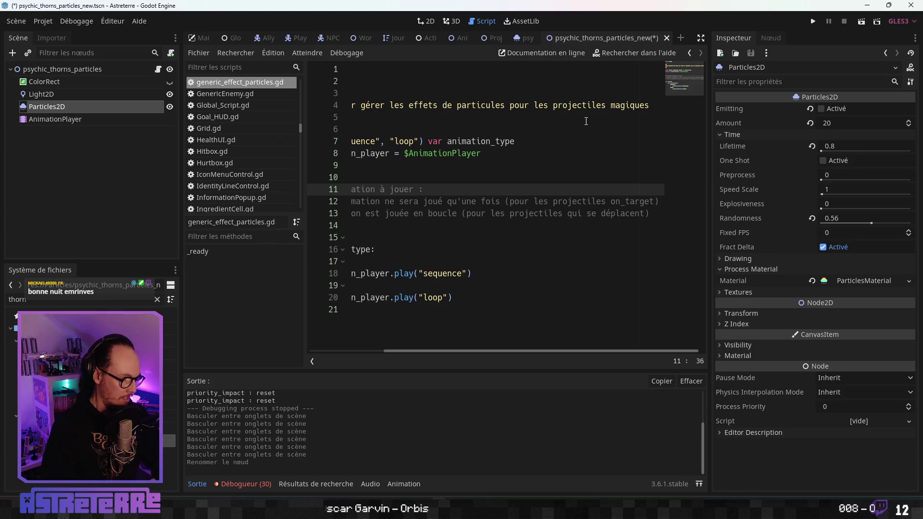
Step: Save the renamed scene, then expand all Inspector sections of the psychic_thorns_particles root node
key(ctrl+s)
click(527, 38)
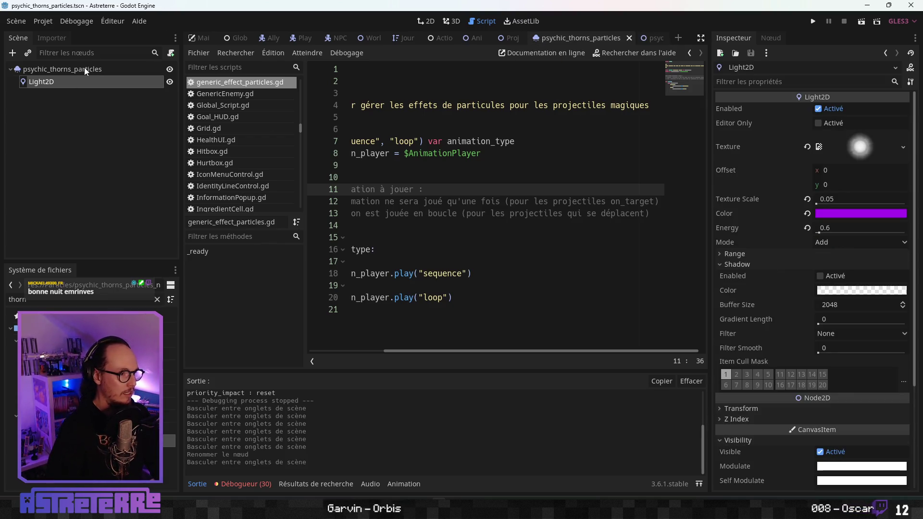
click(85, 71)
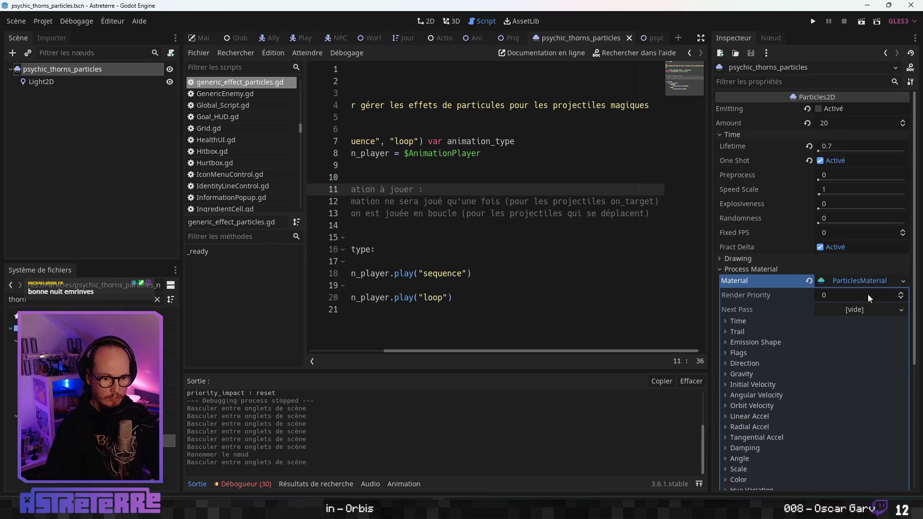
click(909, 81)
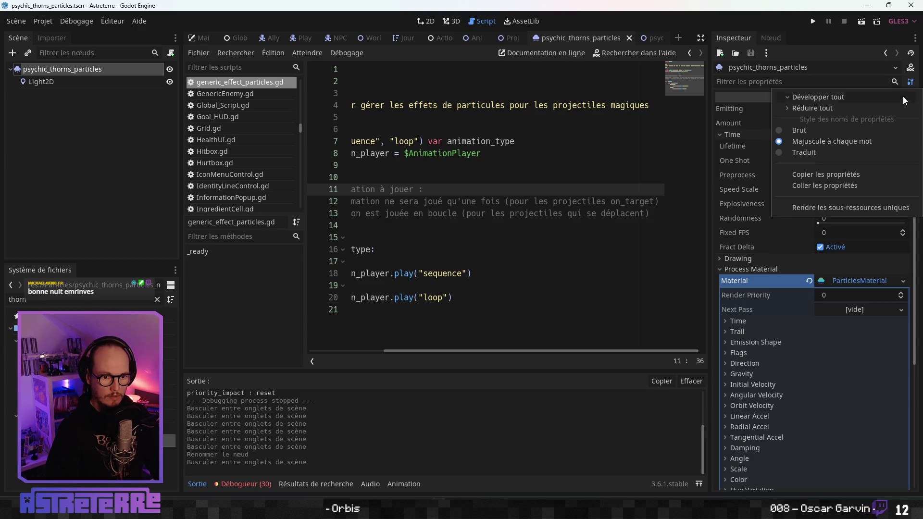
click(820, 97)
scroll(829, 249, down, 3)
scroll(829, 249, up, 3)
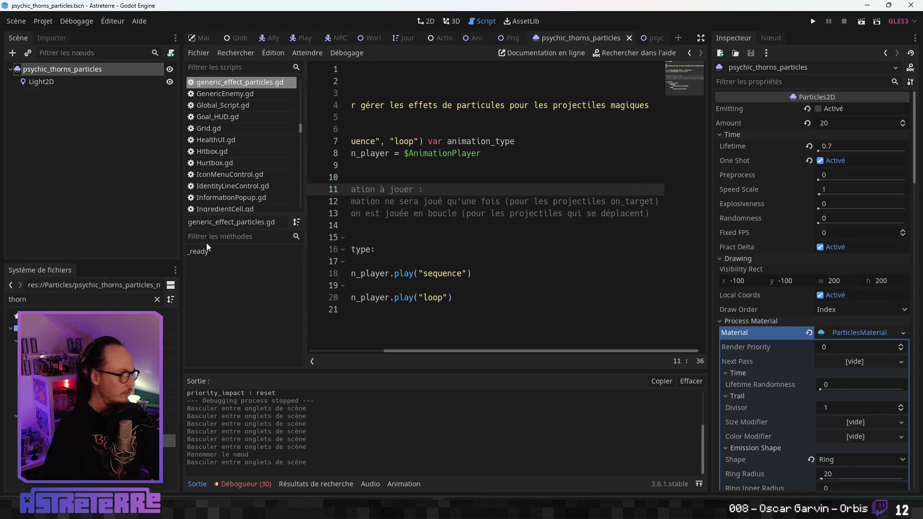
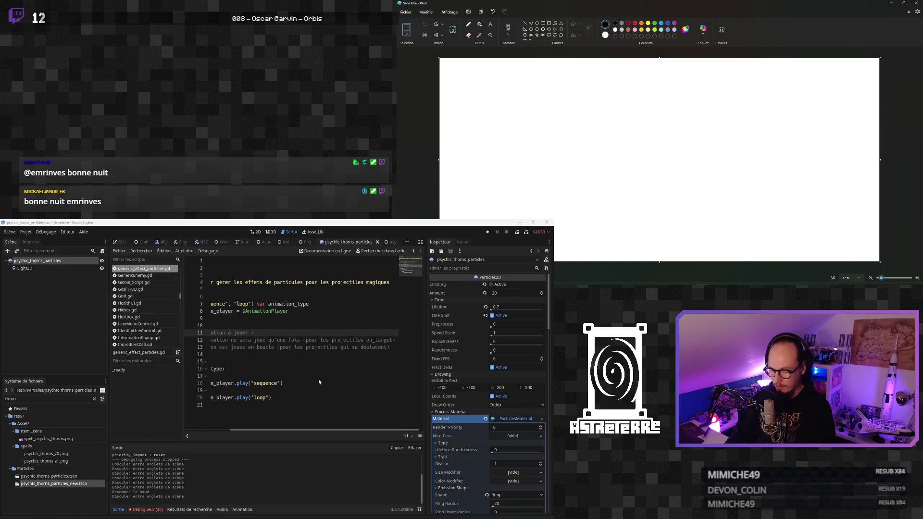
Step: Paste the first capture of the old psychic_thorns_particles Inspector settings into Paint
key(ctrl+v)
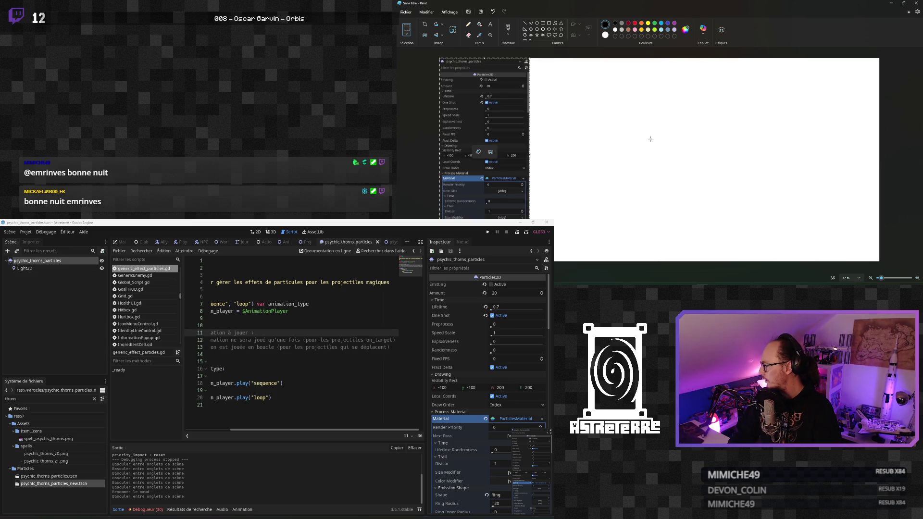
click(601, 122)
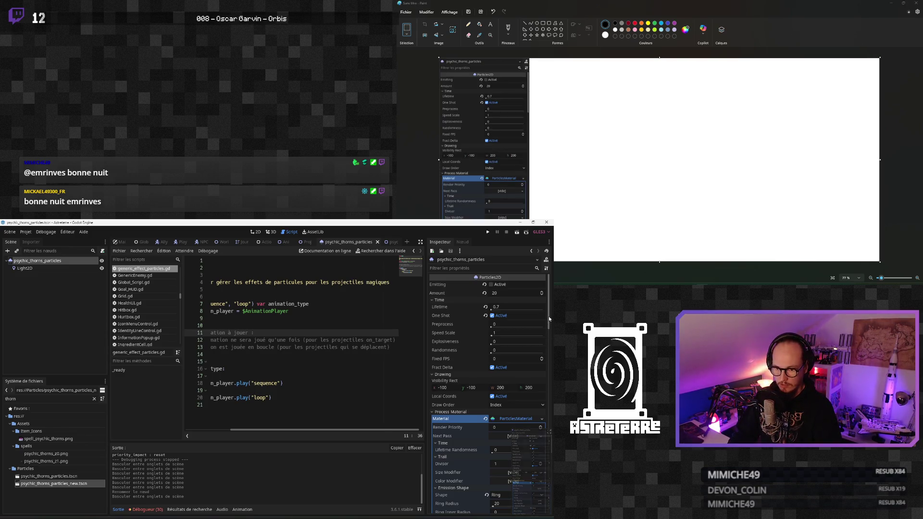
scroll(547, 336, down, 3)
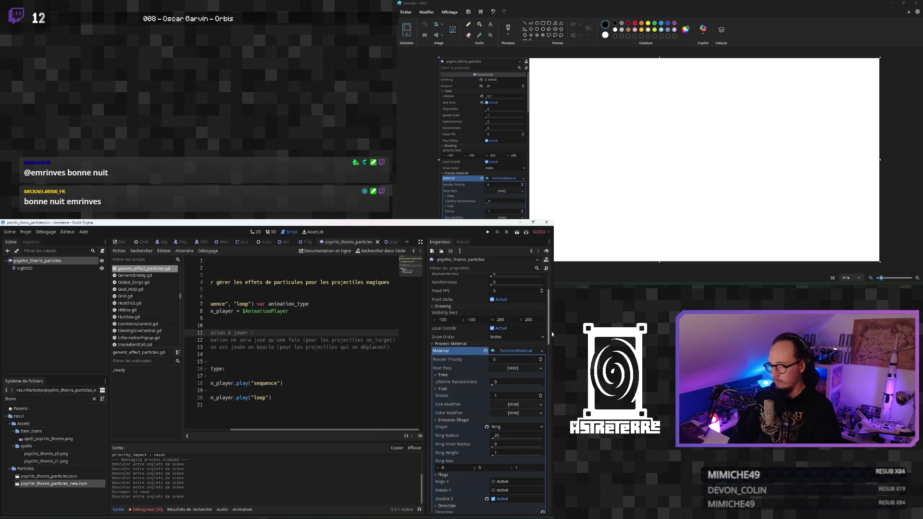
scroll(548, 334, up, 3)
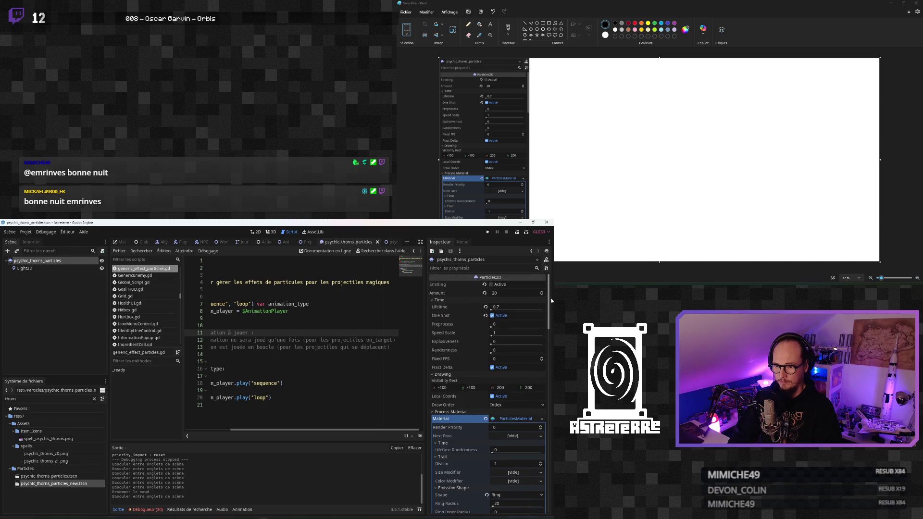
drag(550, 316, 548, 372)
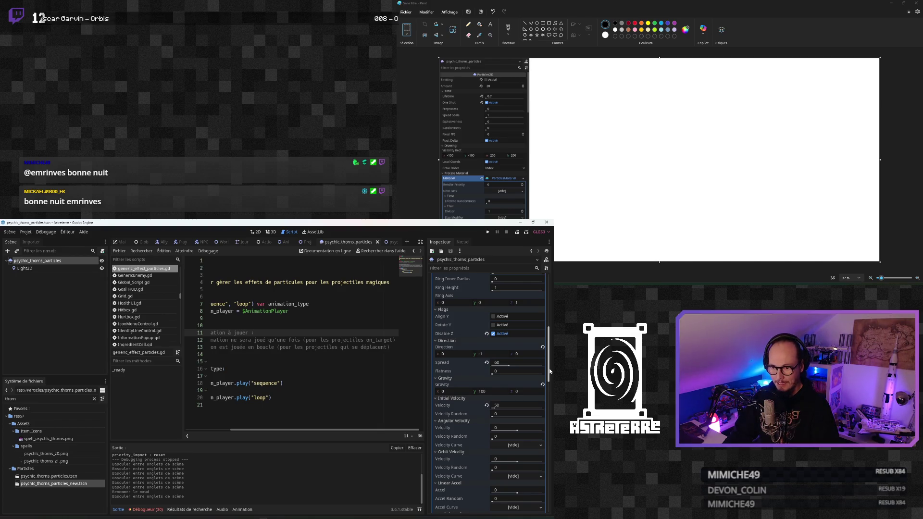
Step: Capture the further particle settings and paste them beside the first capture in Paint
key(Print)
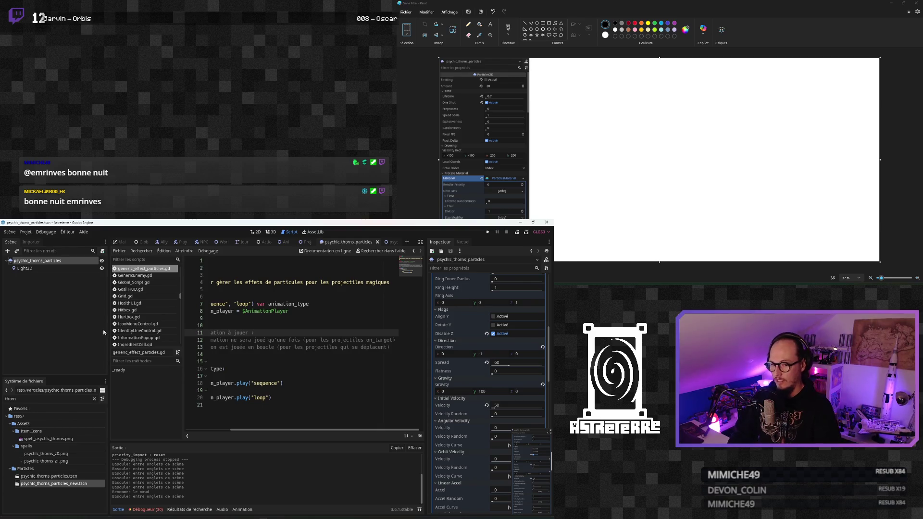
key(ctrl+v)
drag(464, 115, 556, 116)
click(698, 127)
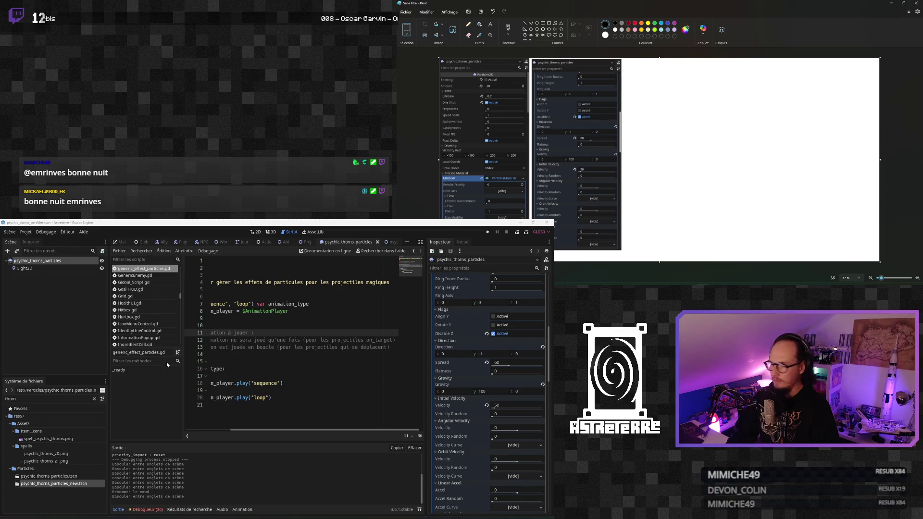
drag(551, 363, 546, 417)
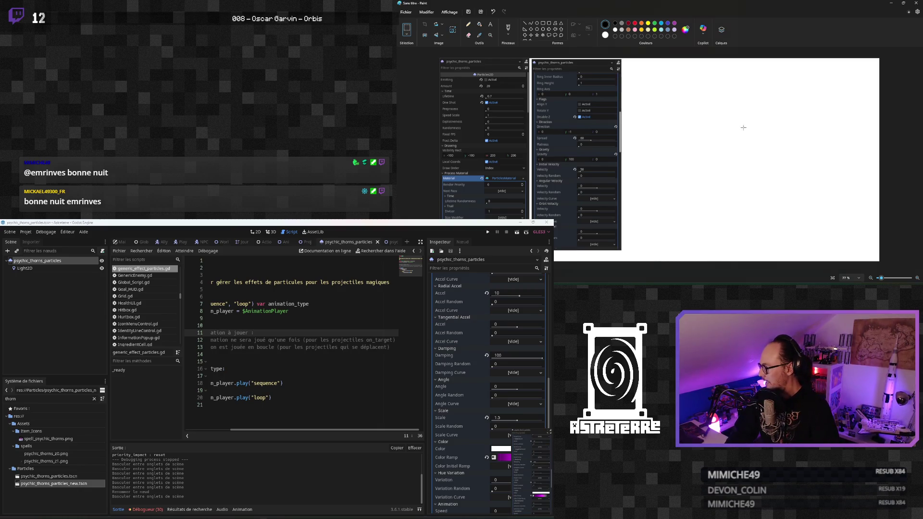
Step: Paste the acceleration-through-colour capture right of the middle one and check the Color Ramp gradient
key(ctrl+v)
drag(487, 131, 669, 133)
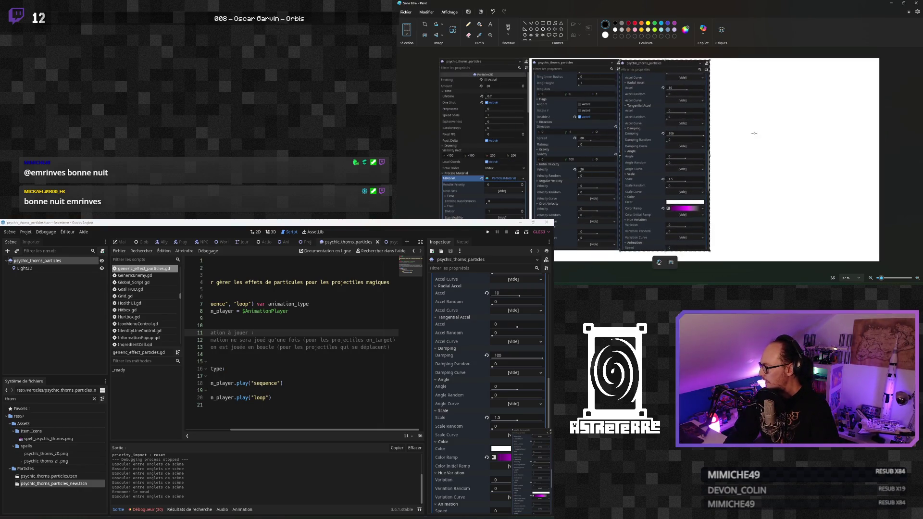
click(515, 458)
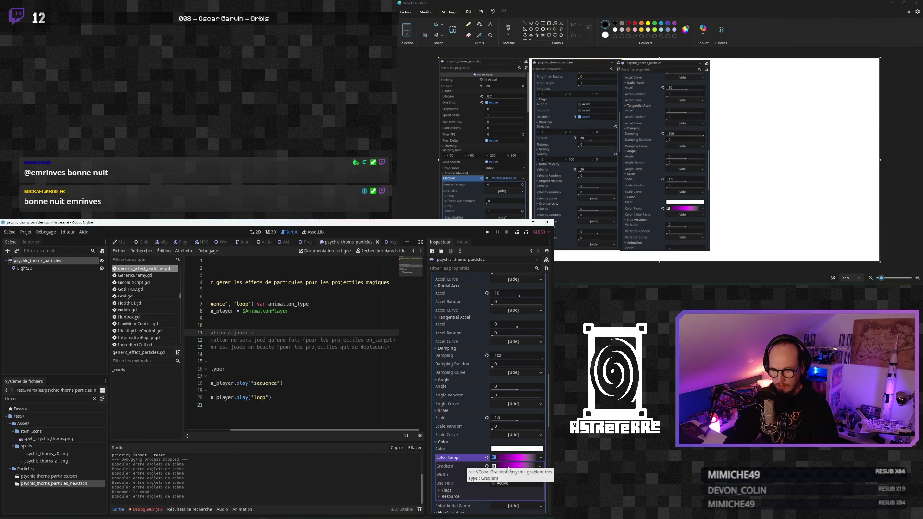
click(515, 458)
scroll(549, 426, down, 1)
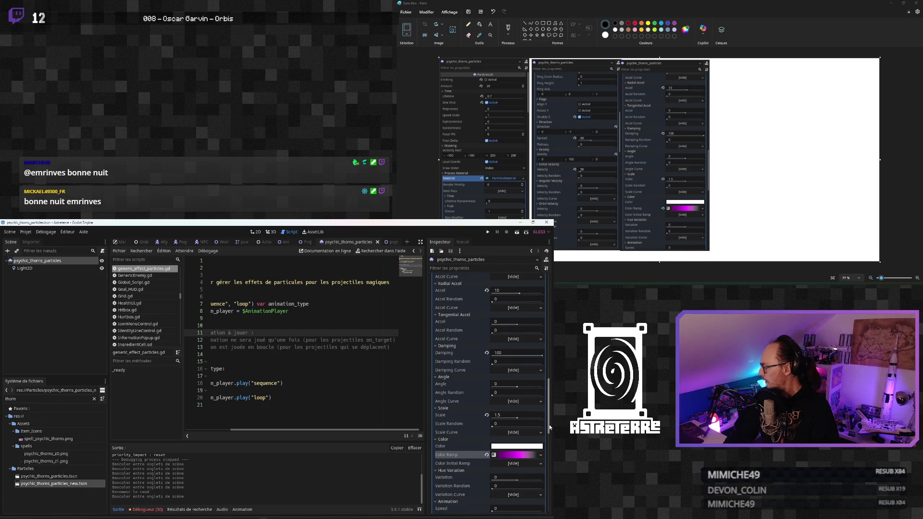
drag(550, 426, 552, 480)
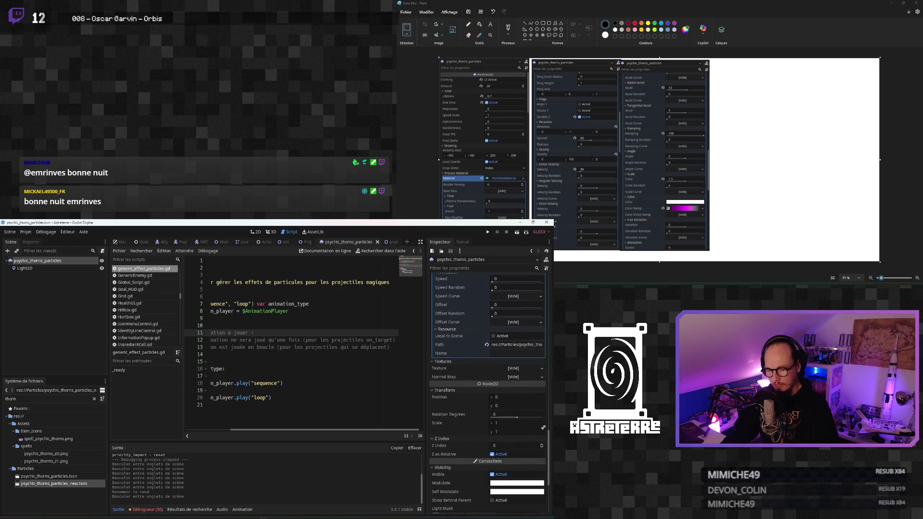
Step: Paste the lifetime and visibility capture at the right end, then switch to psychic_thorns_particles_new
key(ctrl+v)
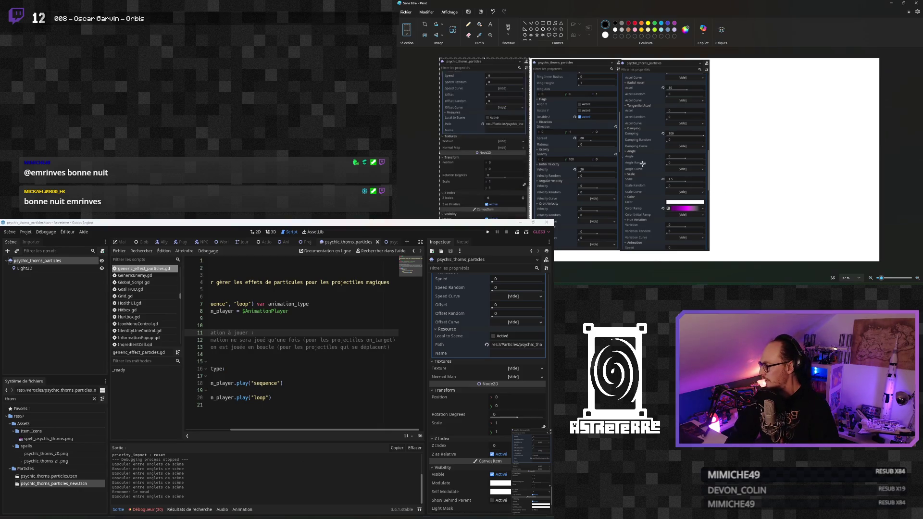
mouse_move(558, 143)
mouse_down()
mouse_move(707, 165)
mouse_move(699, 144)
mouse_up()
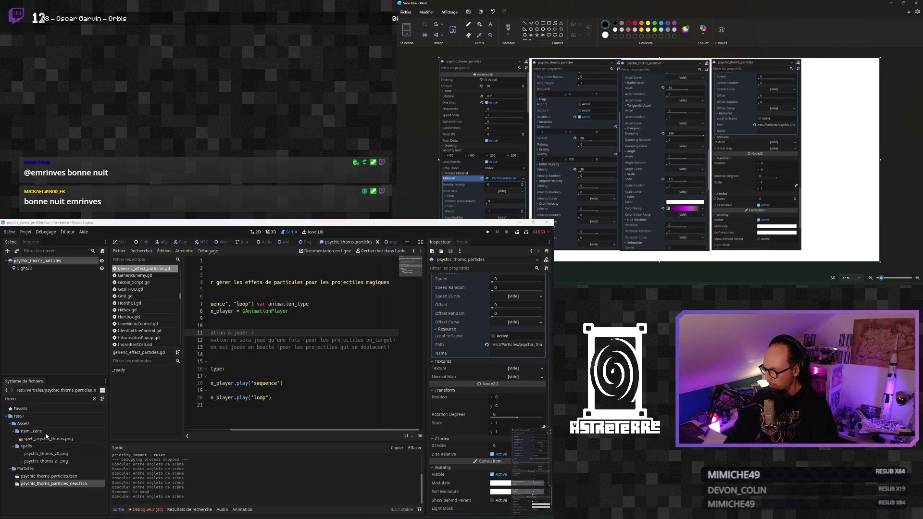
scroll(479, 442, up, 5)
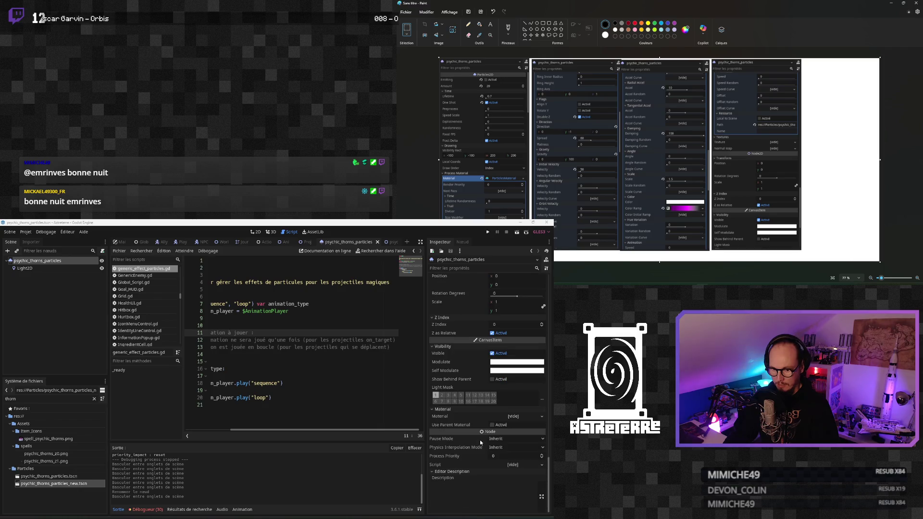
scroll(482, 437, up, 10)
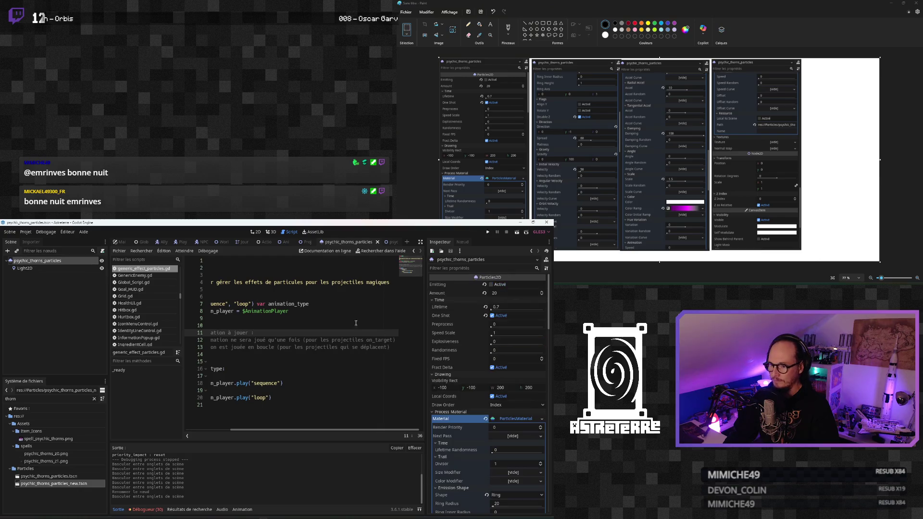
scroll(492, 359, down, 8)
scroll(485, 356, down, 15)
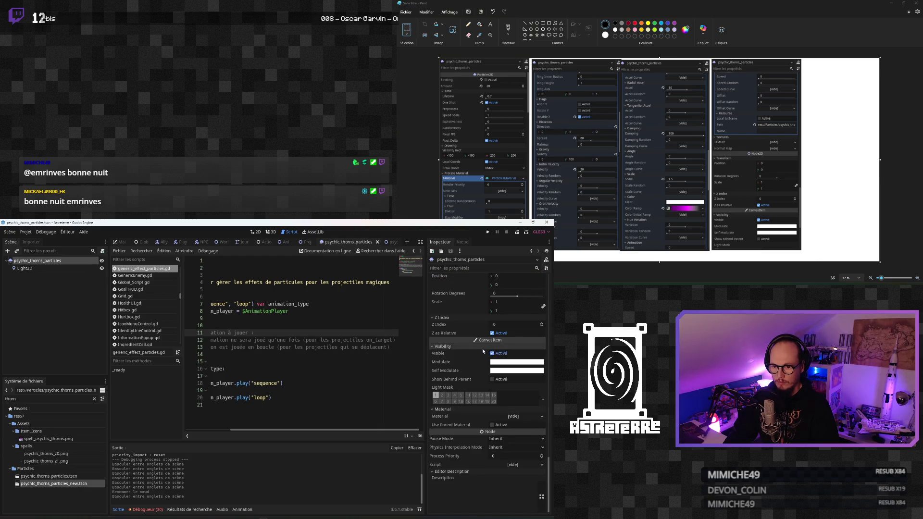
scroll(479, 351, up, 15)
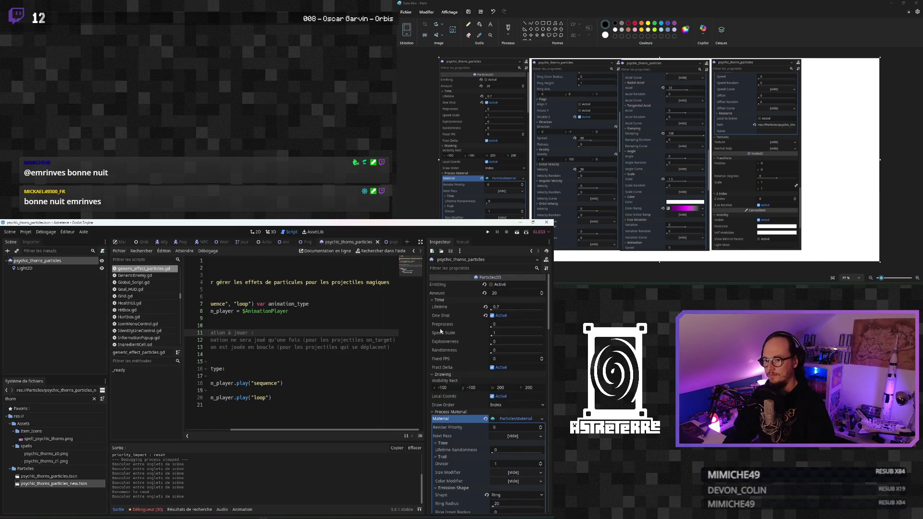
click(393, 242)
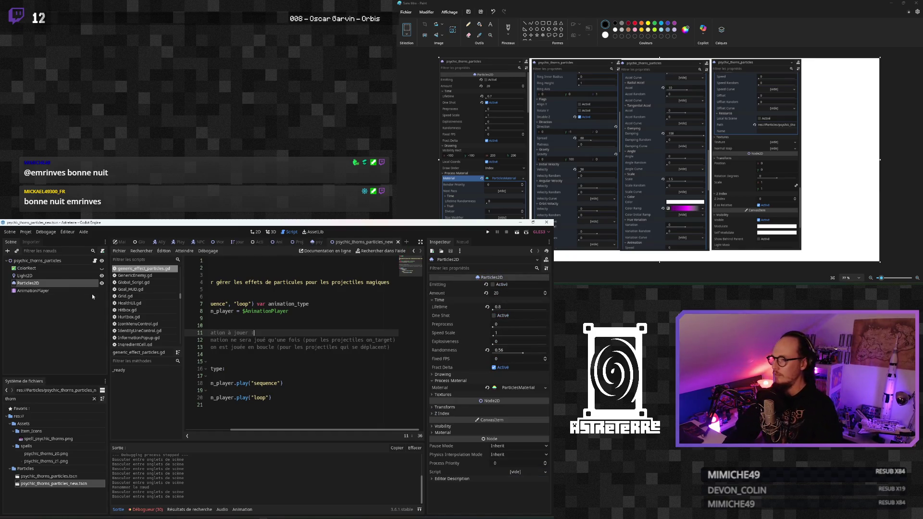
Step: Select the Particles2D node and expand all its Inspector sections
click(63, 262)
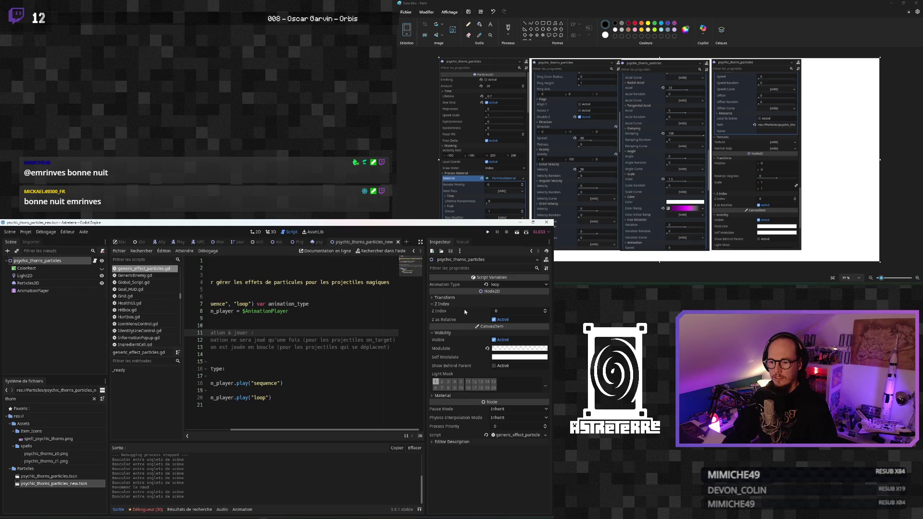
click(454, 298)
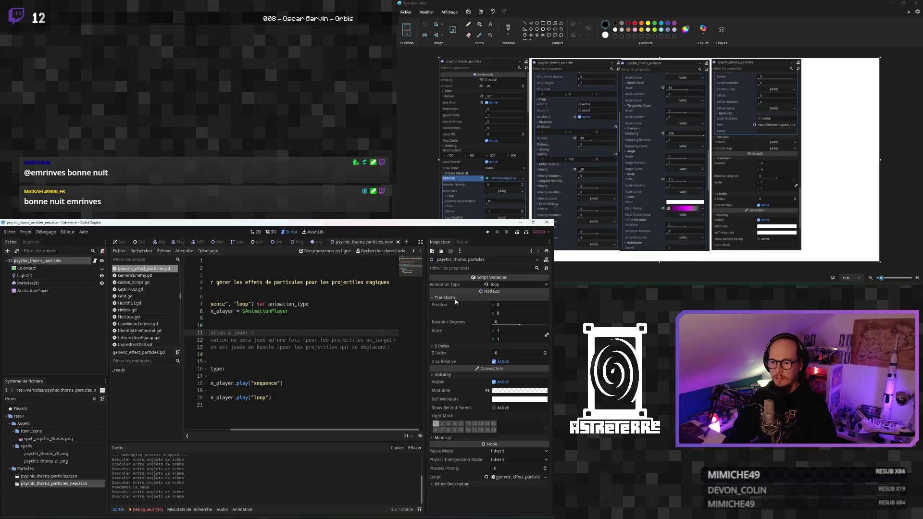
click(32, 284)
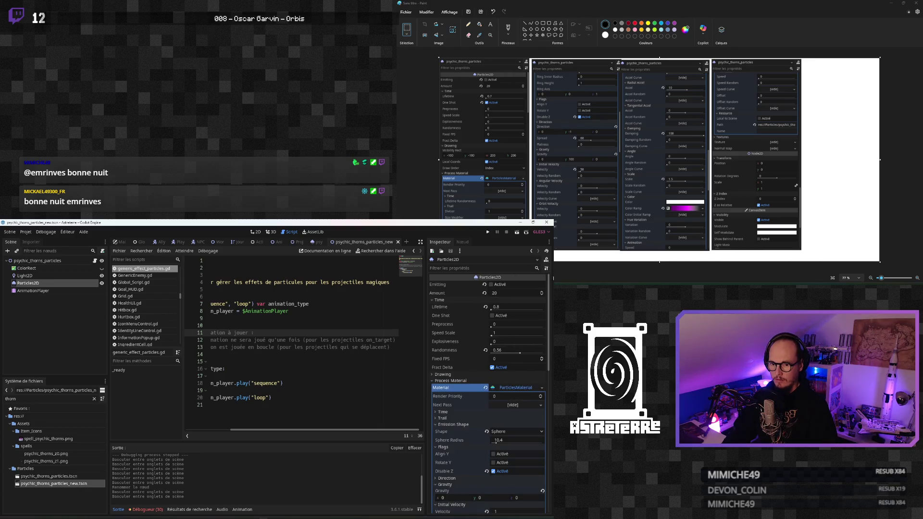
click(546, 268)
click(492, 280)
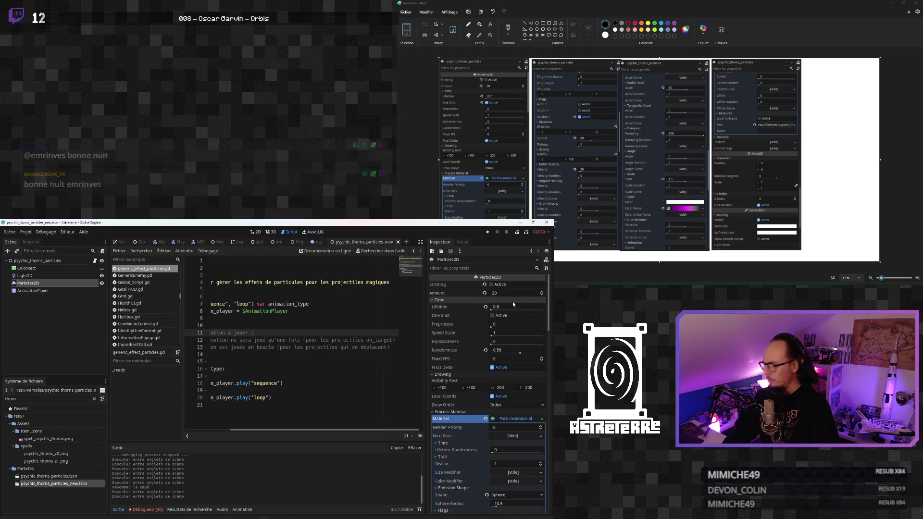
Step: Set Lifetime to 0.7, enable One Shot and set Randomness to 0
click(506, 306)
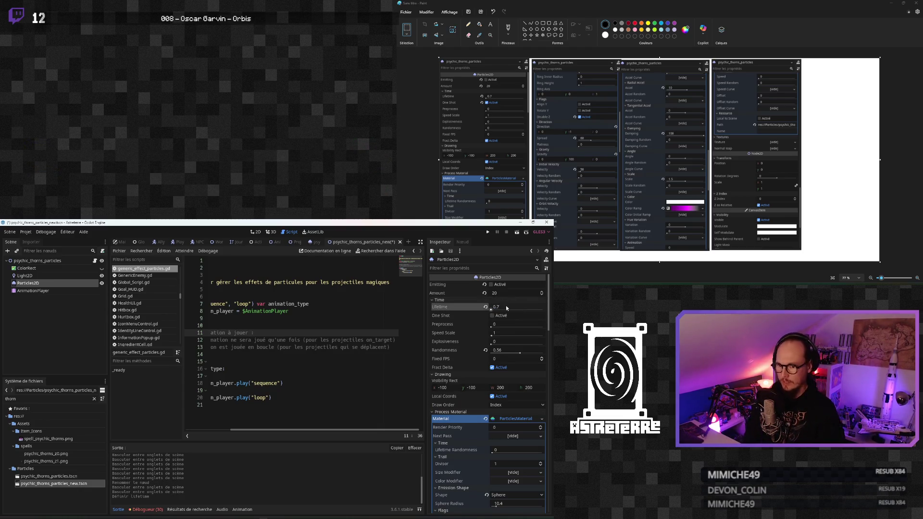
key(Return)
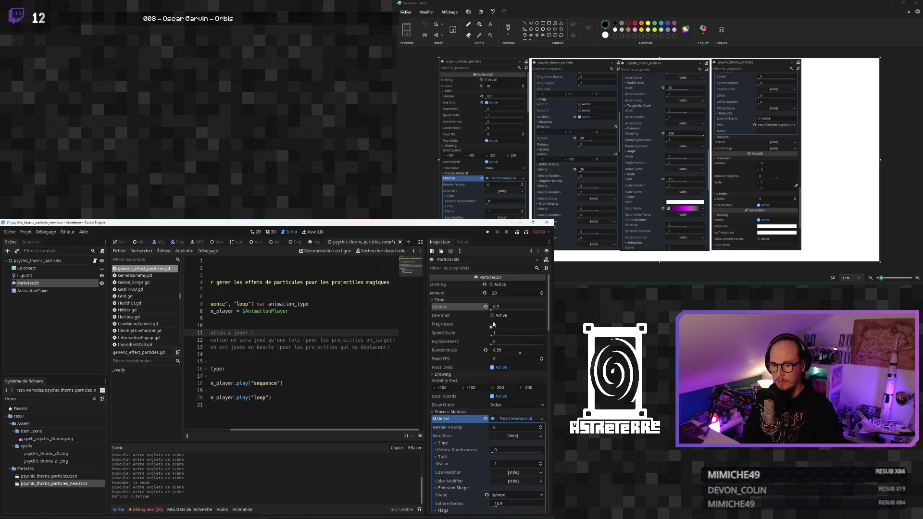
click(500, 316)
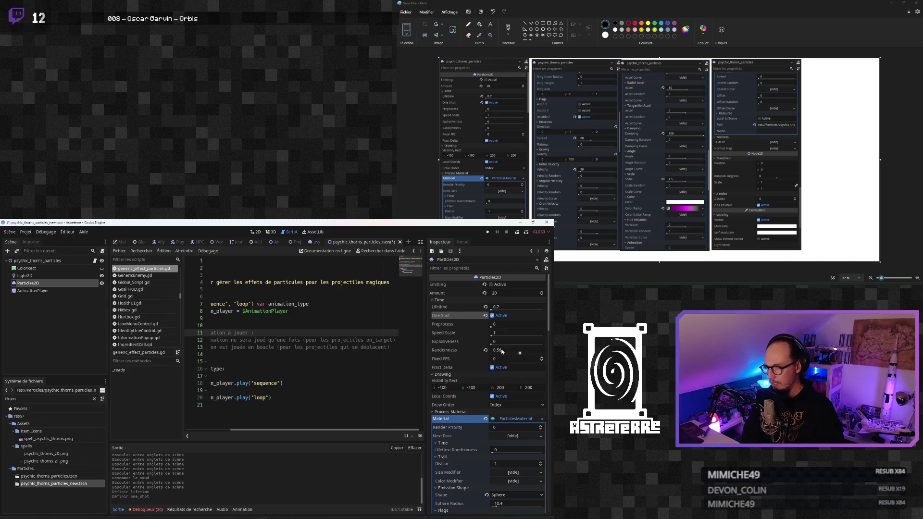
click(500, 350)
text(0)
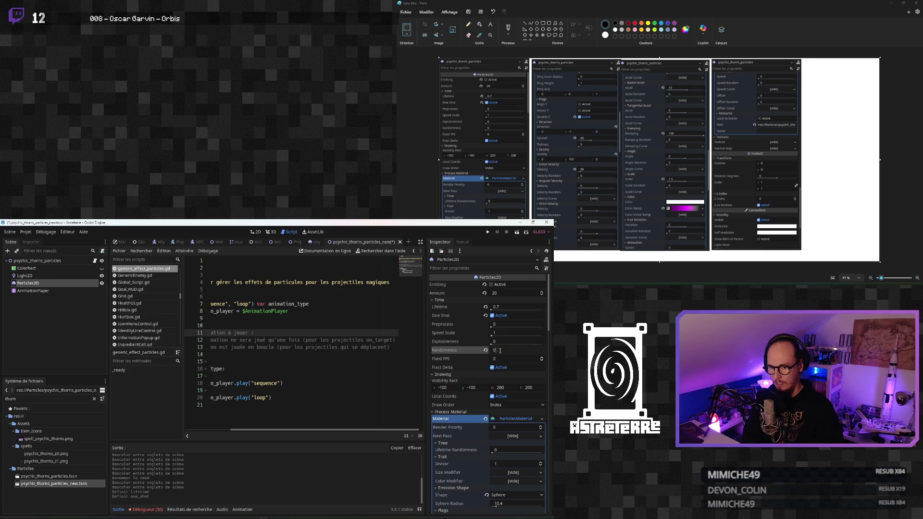
drag(548, 330, 542, 362)
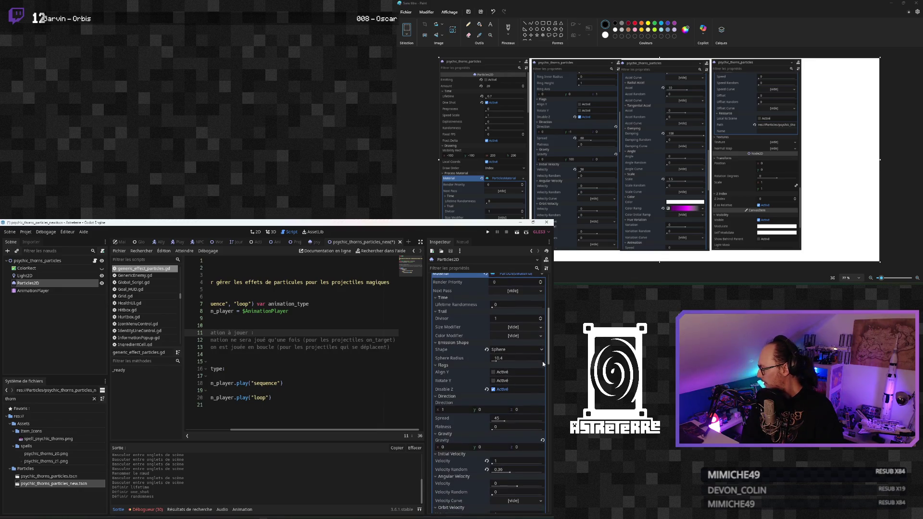
Step: Set the emission shape to a Ring with radius 20
click(512, 350)
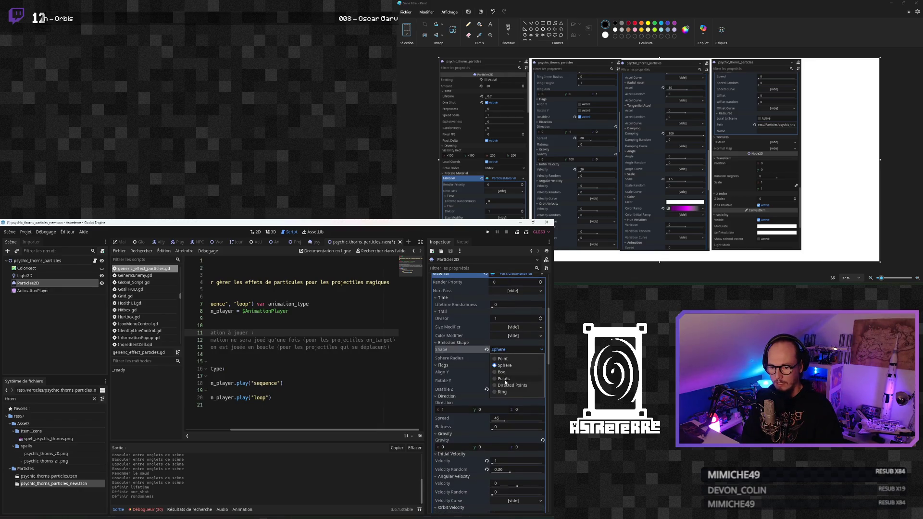
click(503, 392)
click(501, 358)
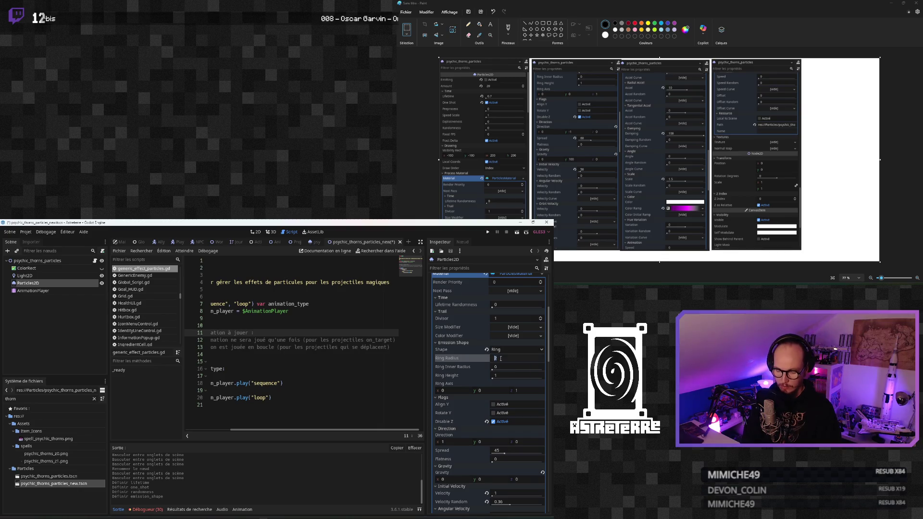
text(20)
key(Return)
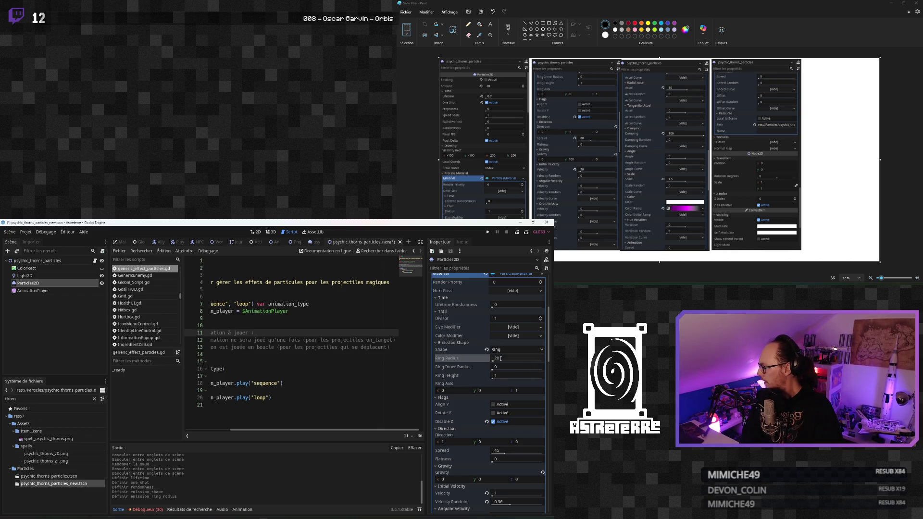
drag(548, 354, 545, 377)
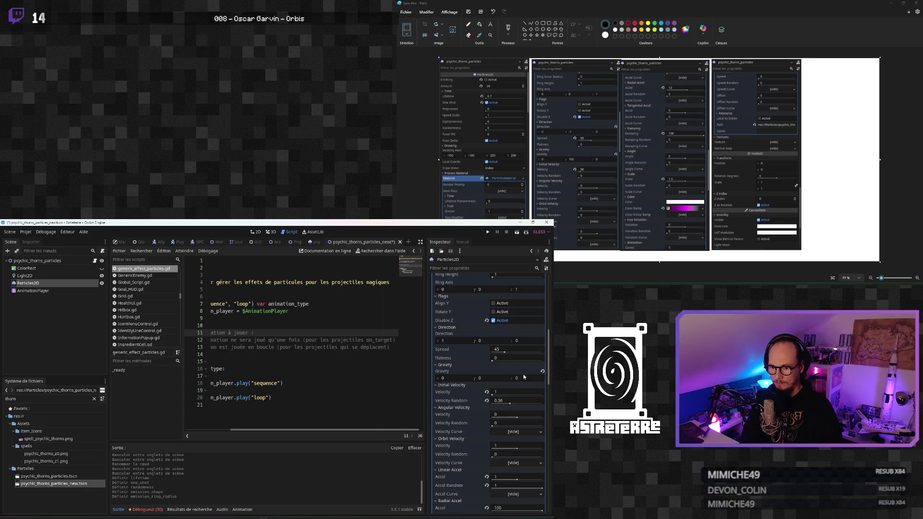
Step: Set direction to 0,-1, spread to 60 and gravity y to 100
click(461, 340)
text(0)
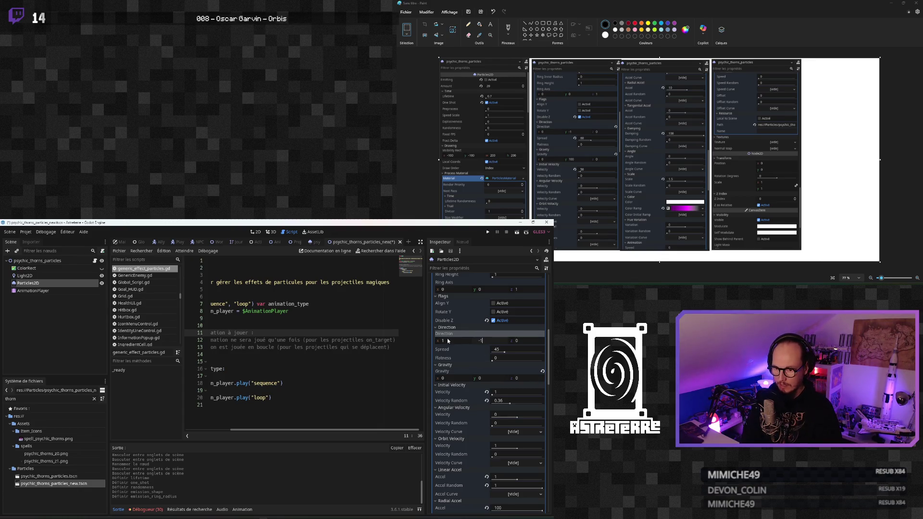
click(522, 339)
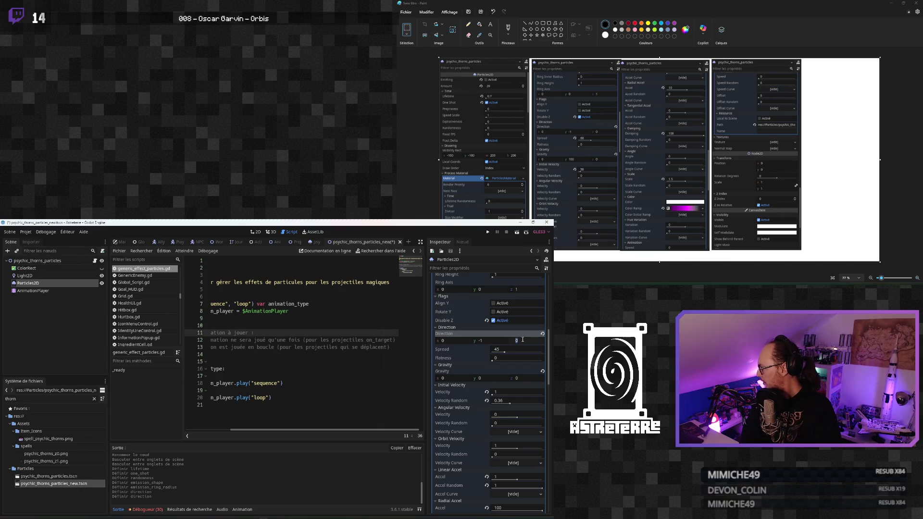
click(507, 351)
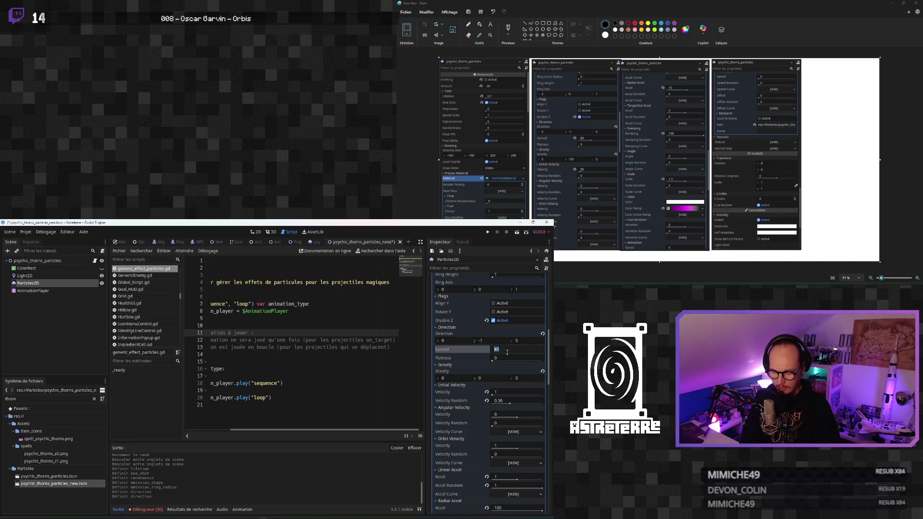
text(60)
key(Return)
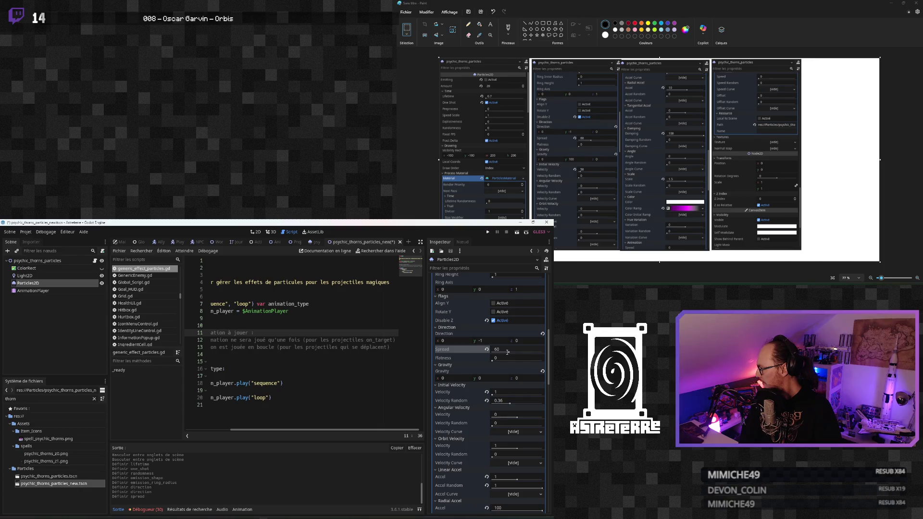
click(490, 378)
text(100)
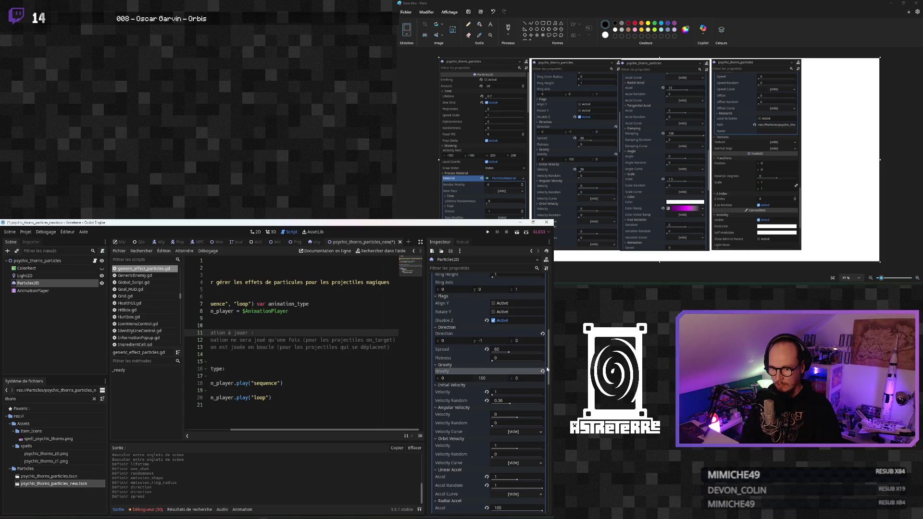
drag(547, 370, 547, 376)
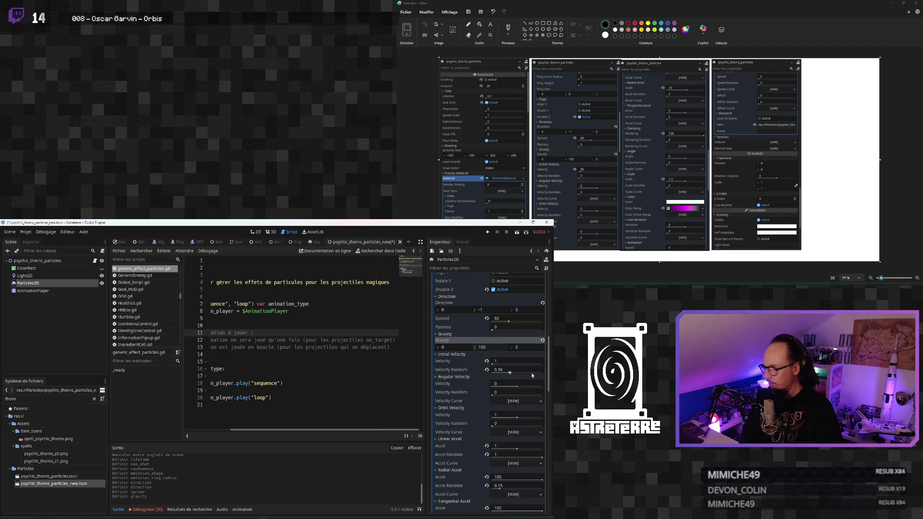
Step: Set initial velocity 50 with randomness 0, and linear acceleration 0 with randomness 0
click(501, 360)
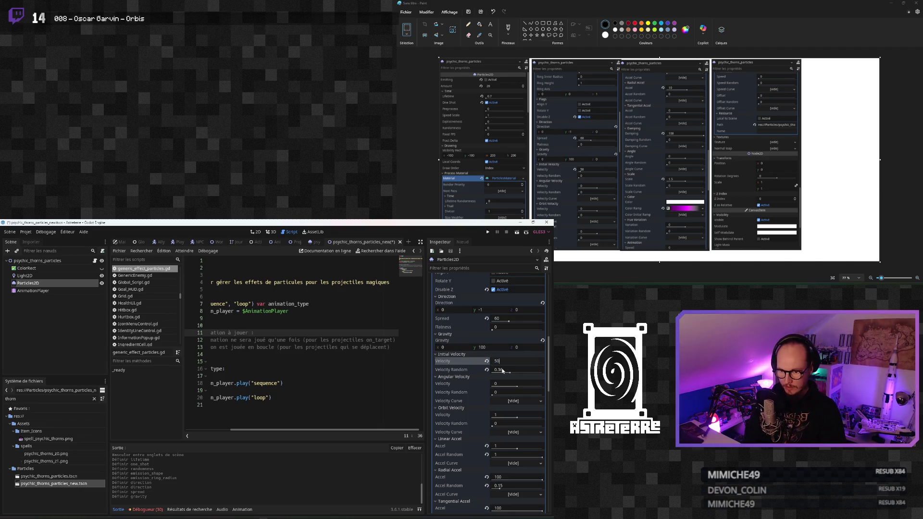
text(50)
click(527, 370)
text(0)
drag(548, 377, 549, 391)
click(501, 351)
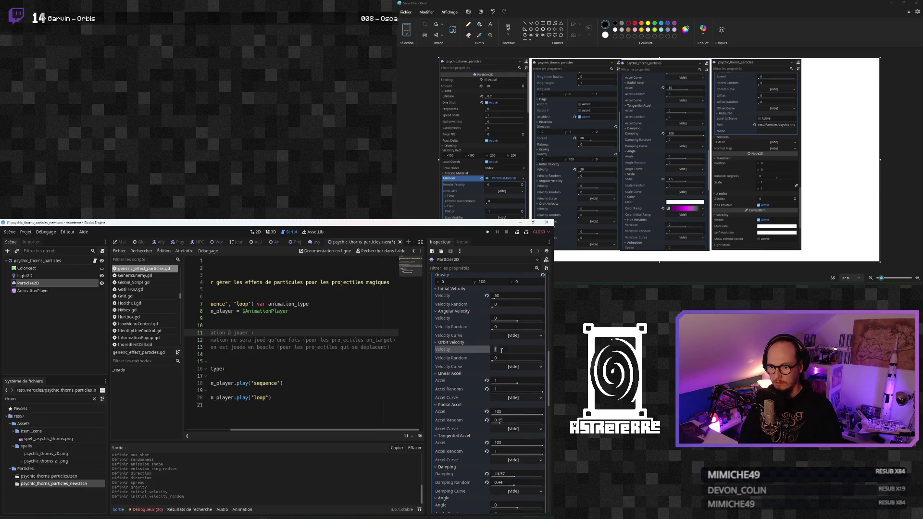
click(505, 383)
text(0)
click(506, 389)
text(0)
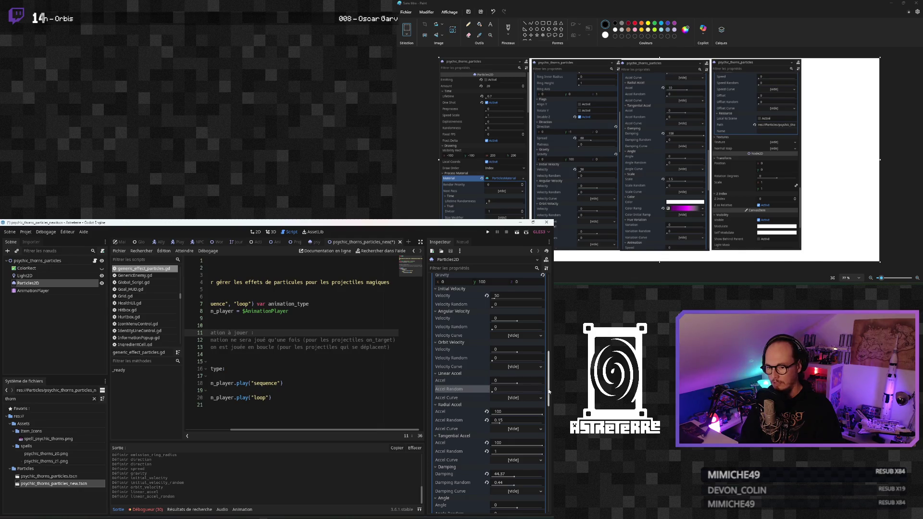
drag(549, 391, 549, 398)
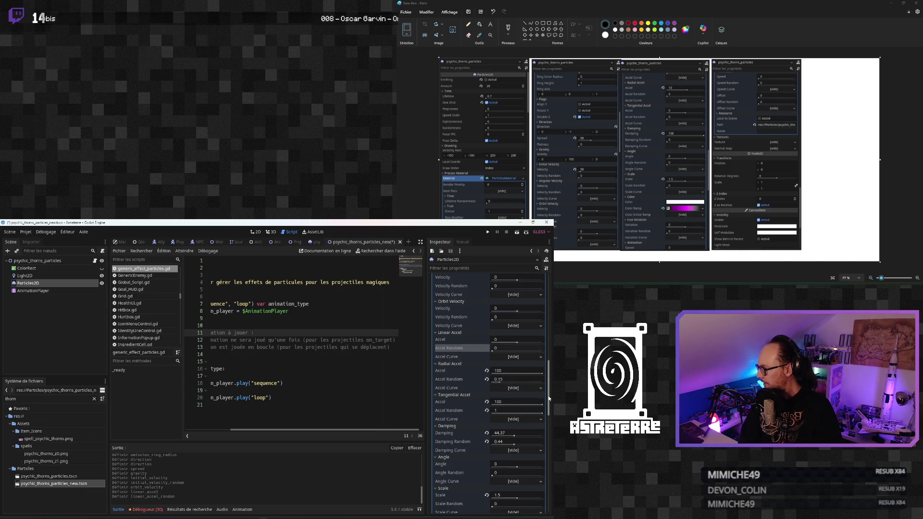
drag(549, 398, 549, 401)
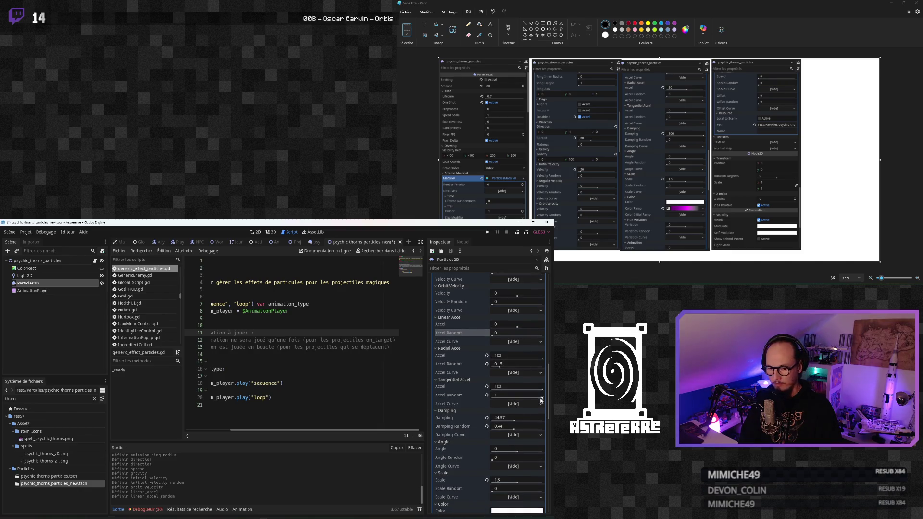
Step: Set radial accel 10, tangential accel 0 and damping 100, all with randomness 0
click(500, 358)
text(10)
click(508, 364)
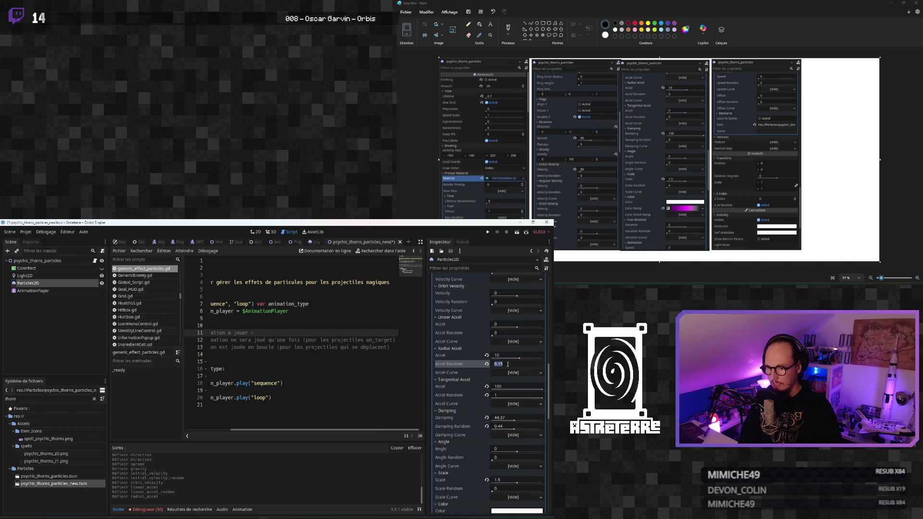
text(0)
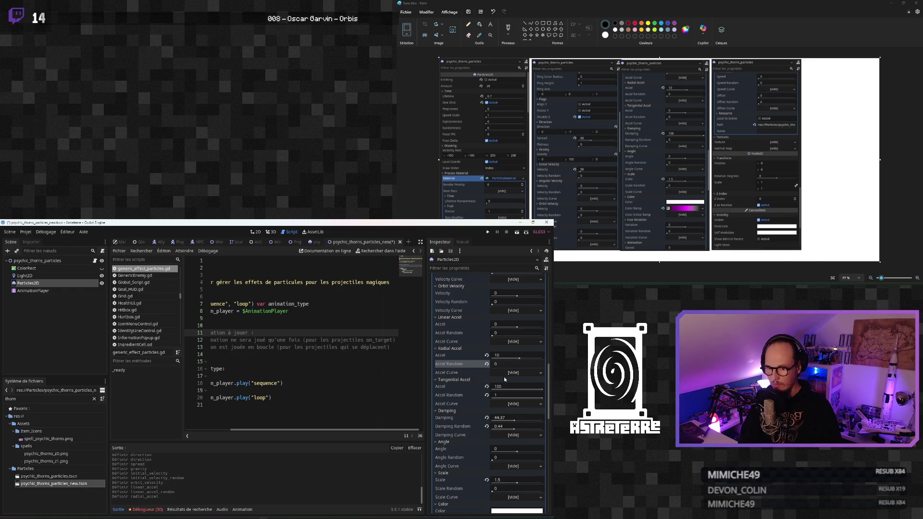
click(503, 387)
text(0)
click(504, 395)
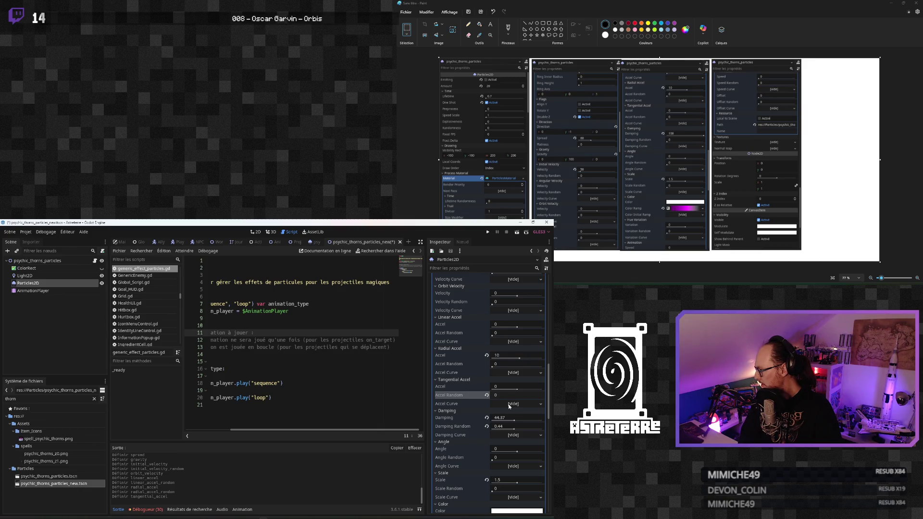
click(507, 417)
text(100)
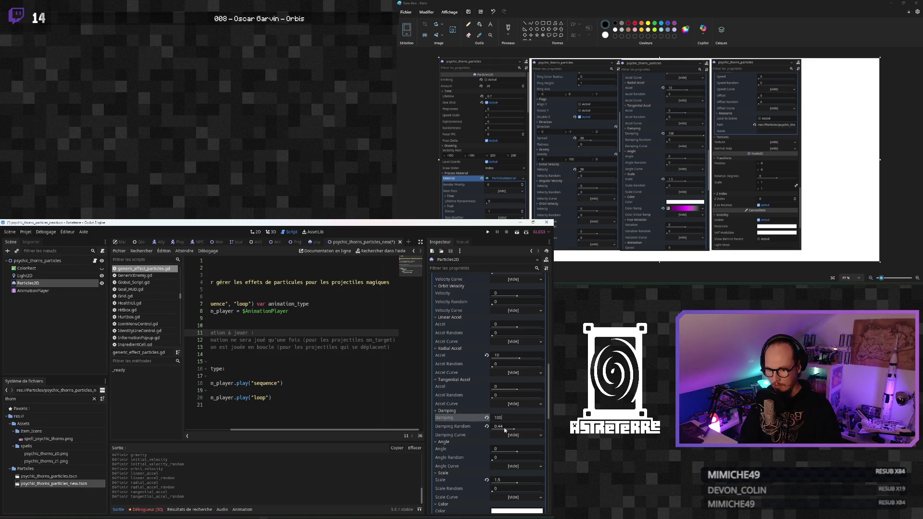
click(513, 427)
text(0)
key(Return)
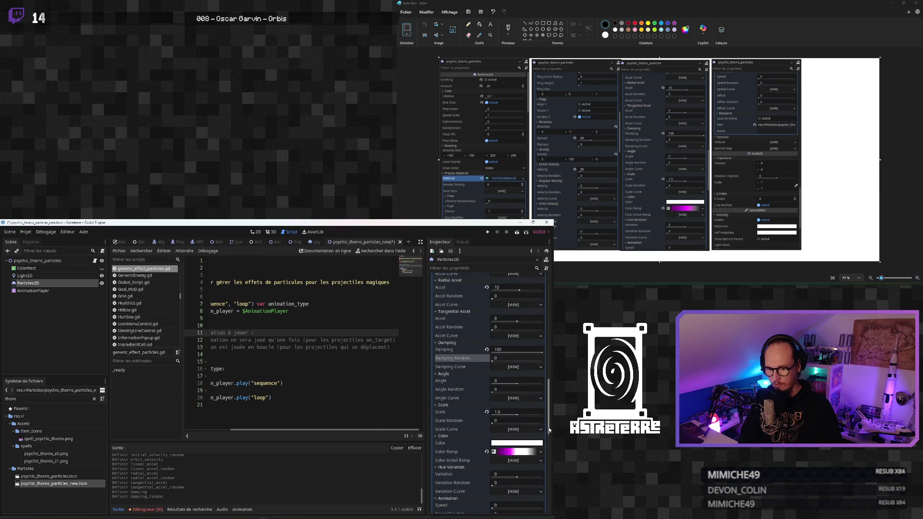
scroll(548, 421, down, 3)
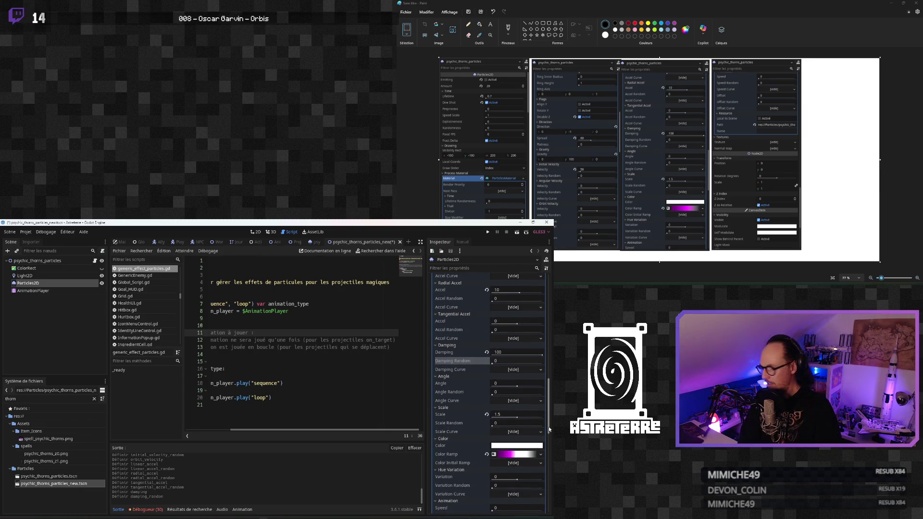
scroll(549, 426, down, 3)
Step: Give the Color Ramp a new GradientTexture loading psychic_gradient.tres from Color_Gradients
click(539, 390)
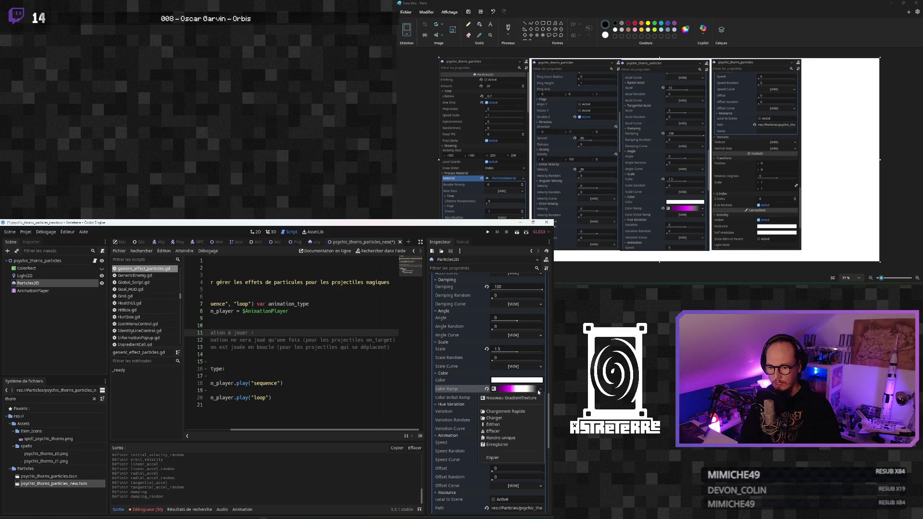
click(492, 424)
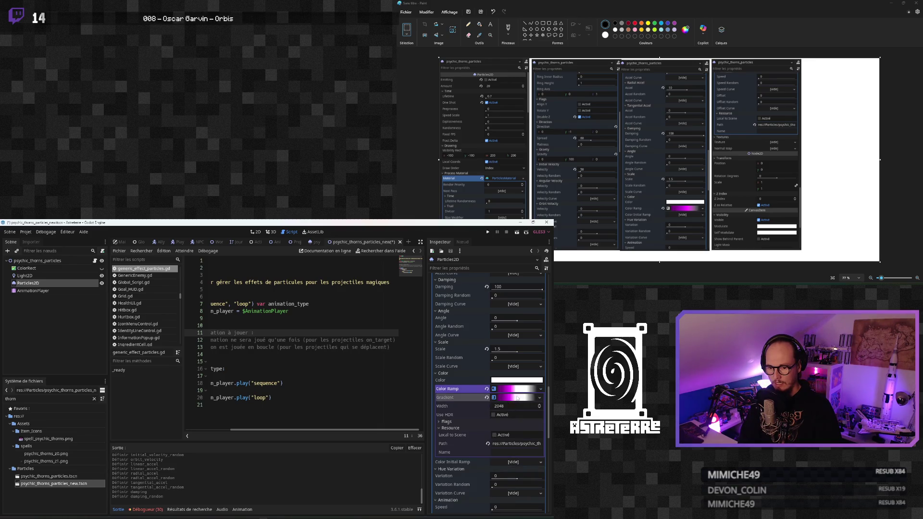
click(517, 398)
click(540, 398)
click(474, 427)
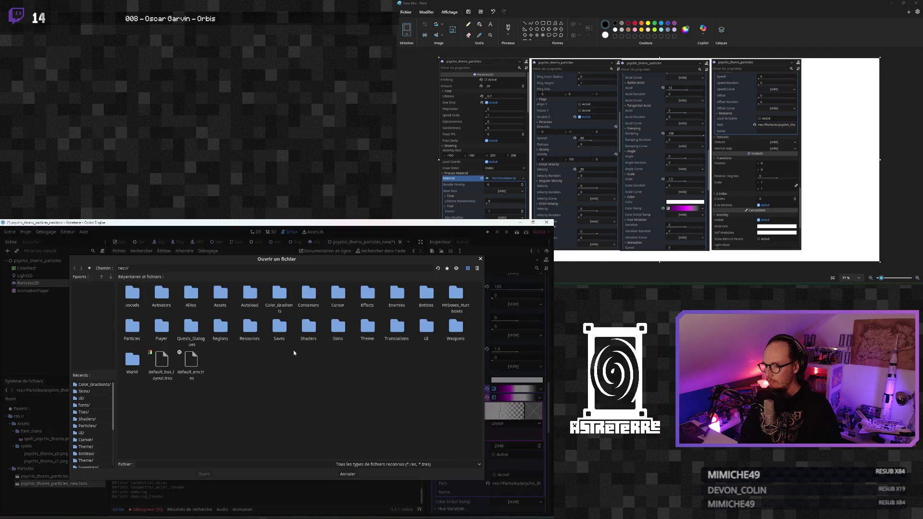
double_click(270, 303)
click(283, 316)
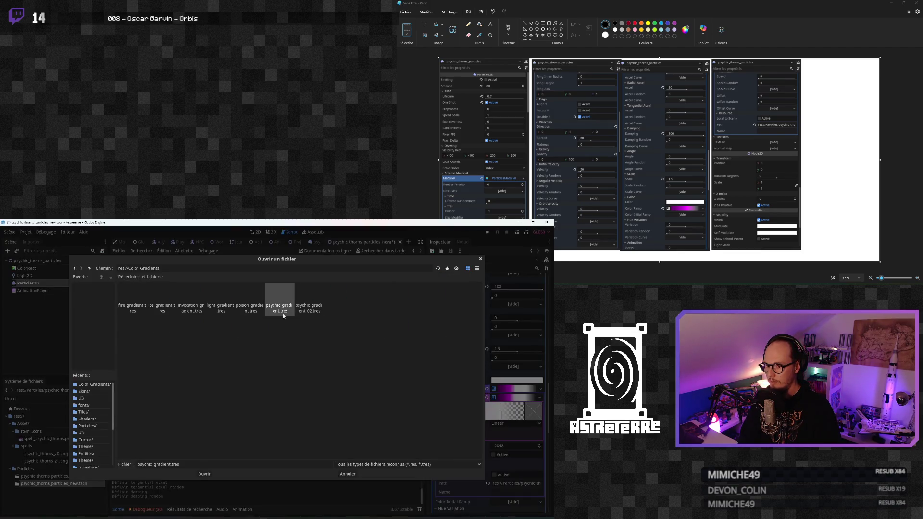
key(Return)
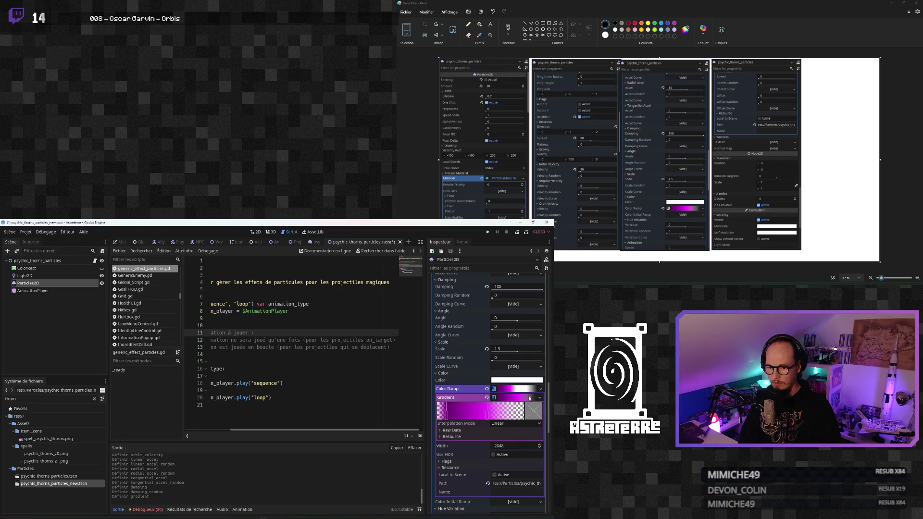
click(522, 390)
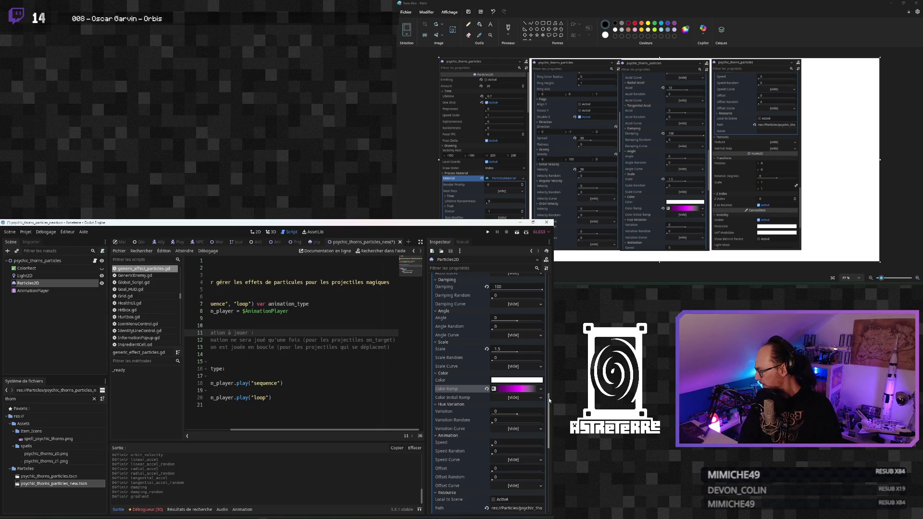
mouse_move(550, 400)
mouse_down()
mouse_move(546, 439)
mouse_move(545, 274)
mouse_up()
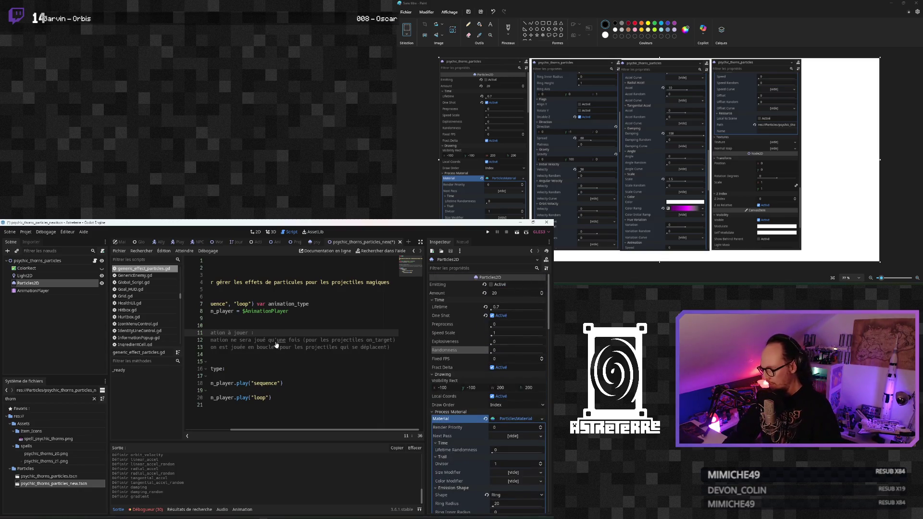
Step: Save the particle scene and make the ColorRect and other hidden nodes visible in 2D
key(ctrl+s)
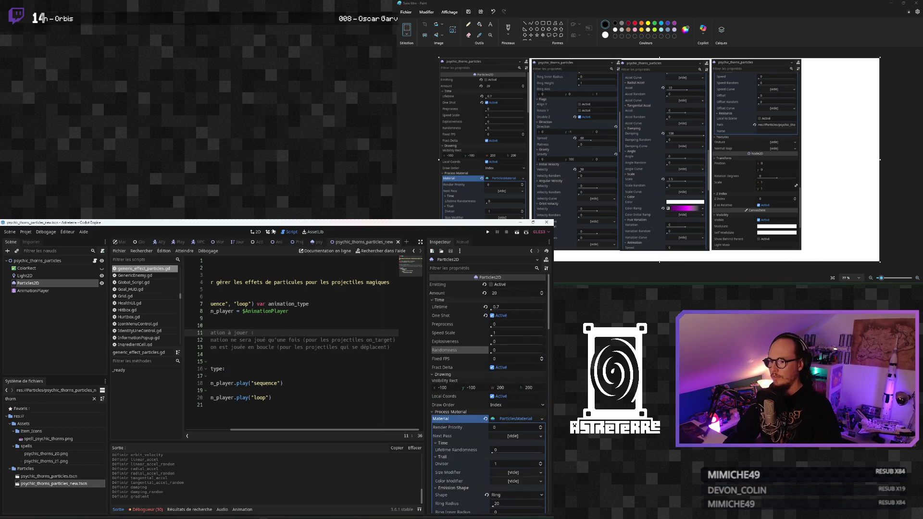
click(257, 232)
click(102, 269)
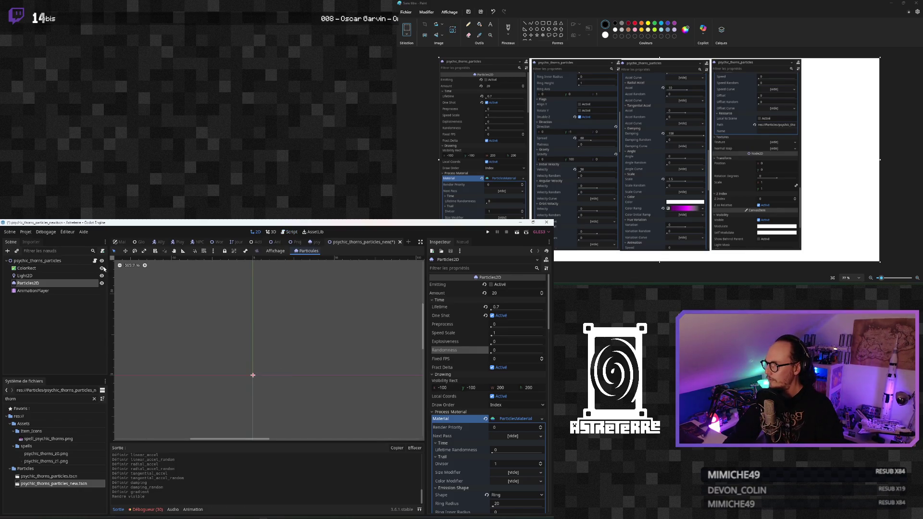
click(101, 269)
key(Return)
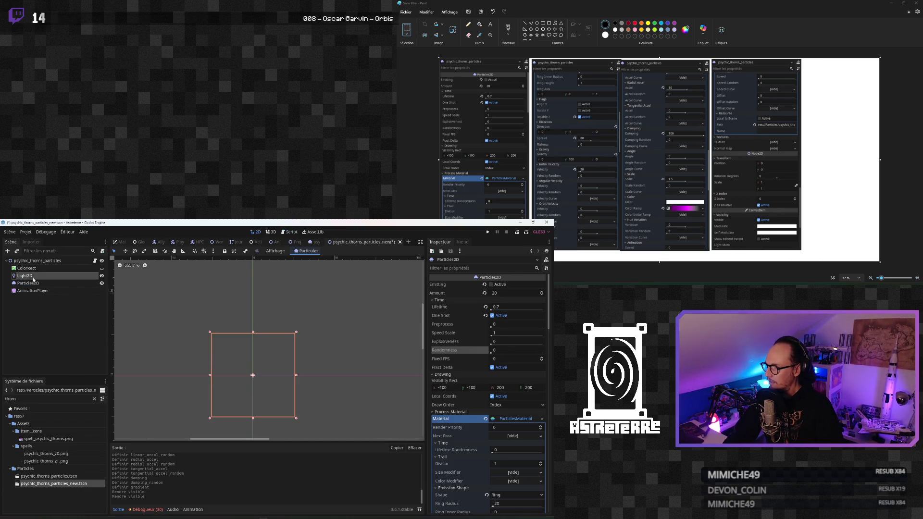
Step: Preview the AnimationPlayer's 'loop' animation, then switch to the original psychic_thorns_particles scene
click(33, 290)
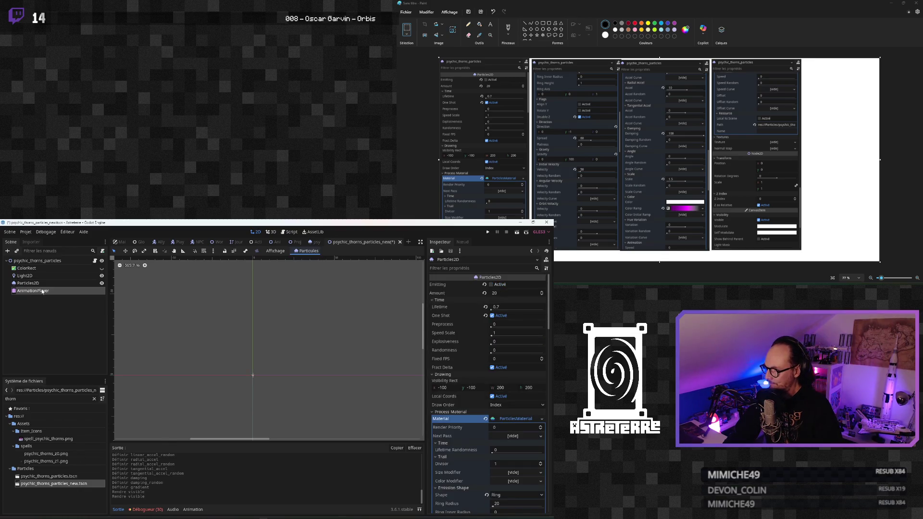
click(240, 446)
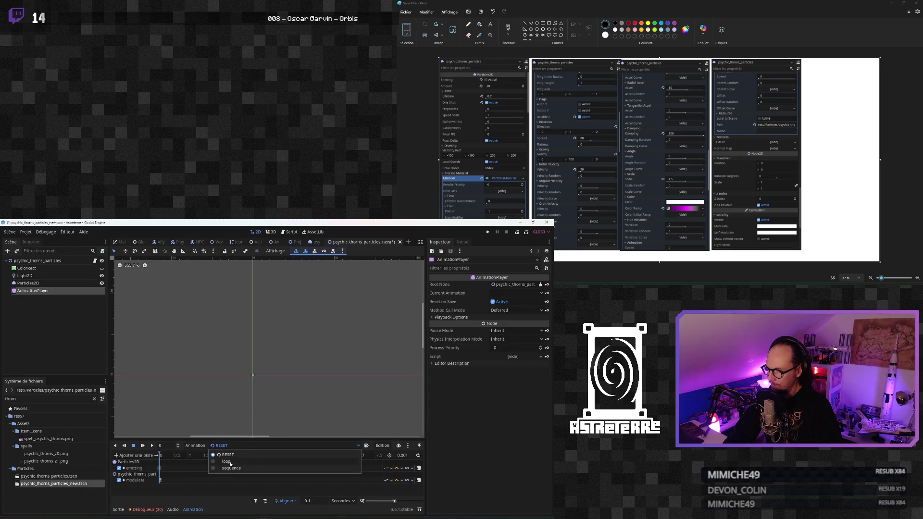
click(230, 462)
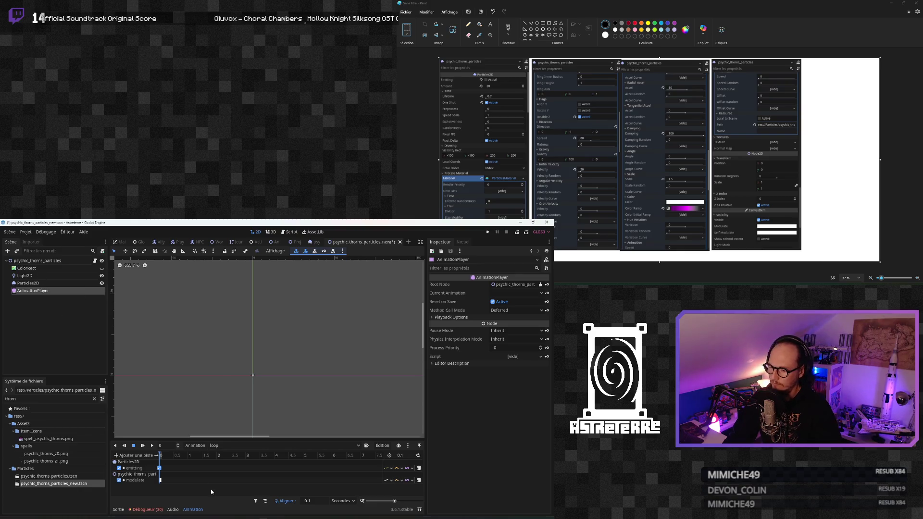
click(223, 447)
click(225, 462)
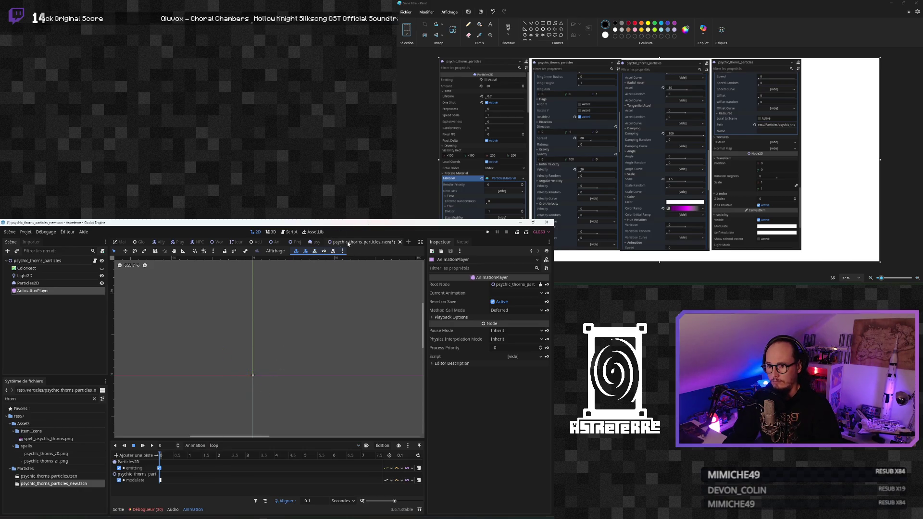
click(316, 241)
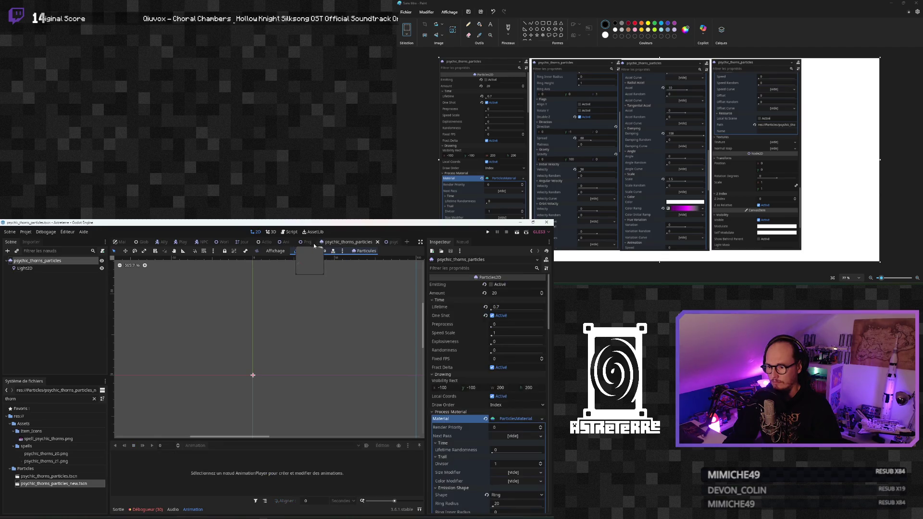
Step: Replay the old burst via Emitting while alternating scene tabs, then select the new Particles2D
click(491, 285)
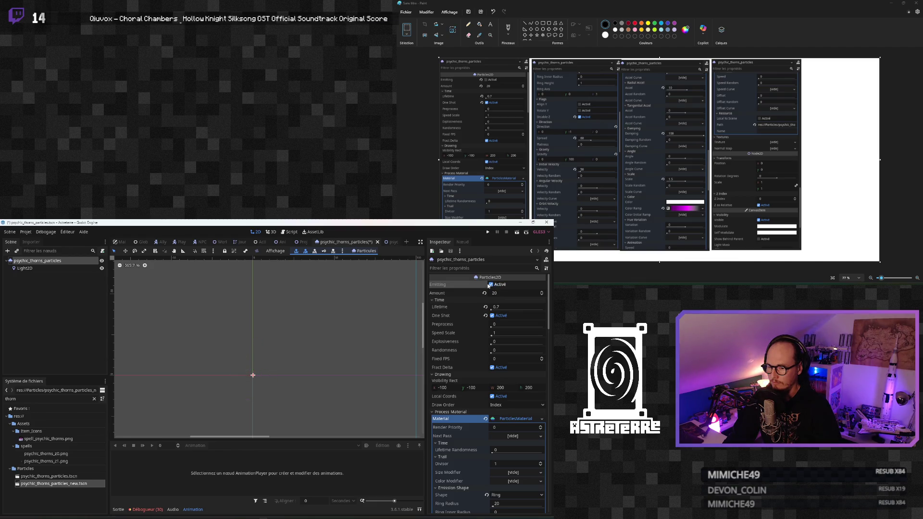
click(391, 244)
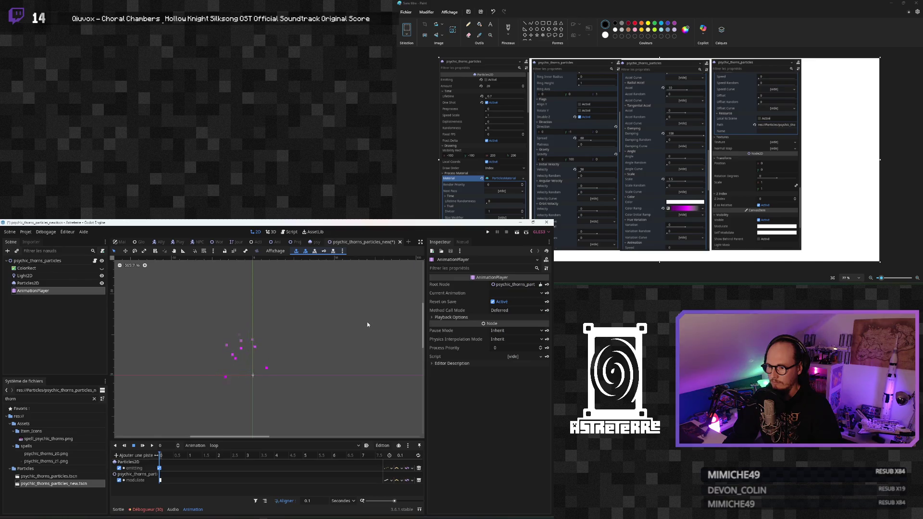
click(318, 243)
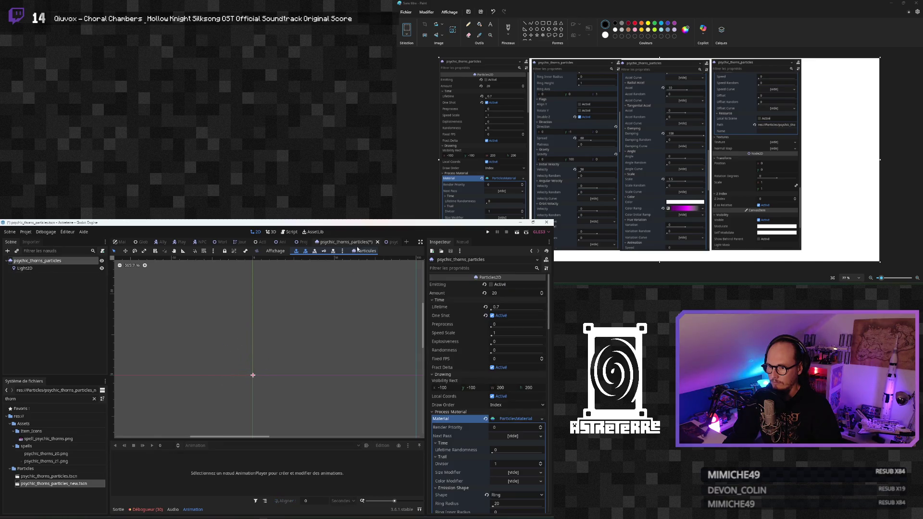
click(389, 244)
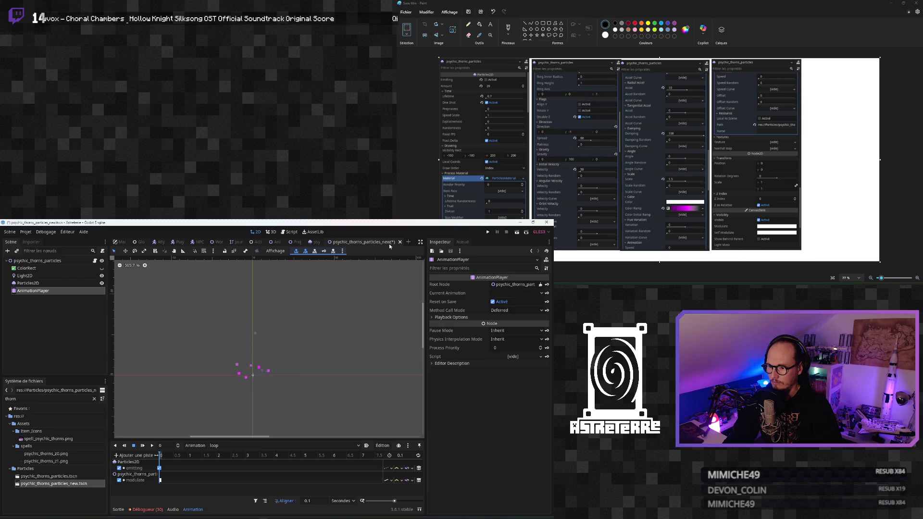
click(315, 243)
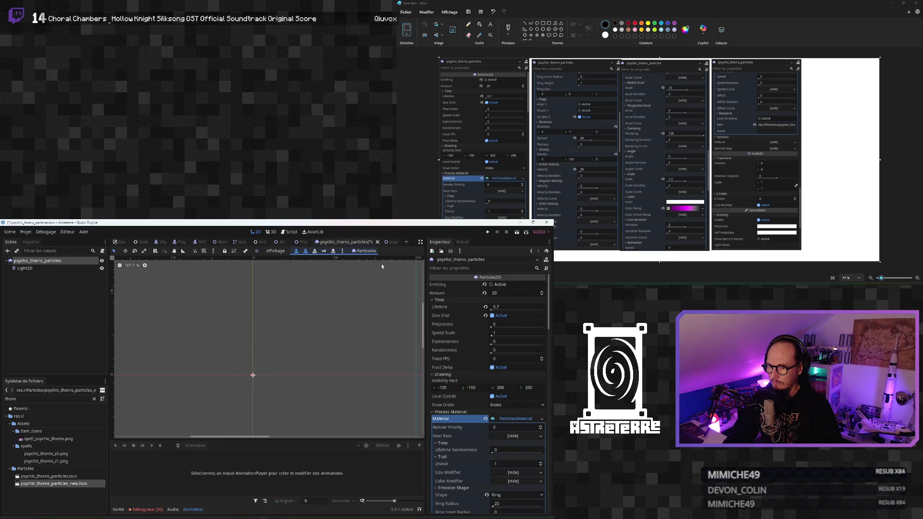
click(490, 284)
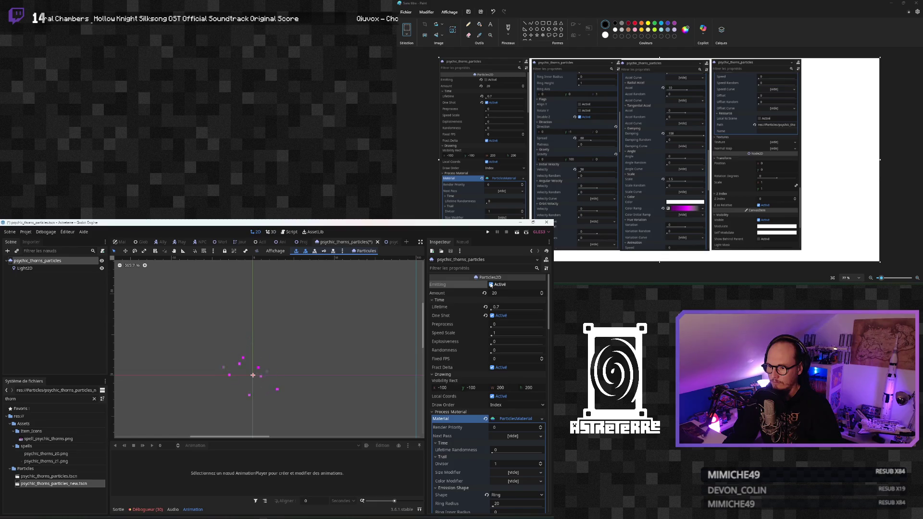
click(392, 243)
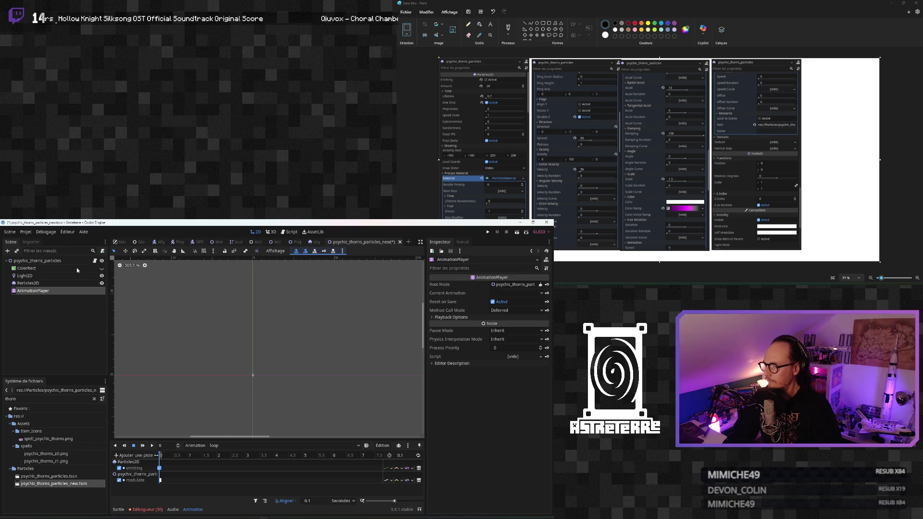
click(30, 283)
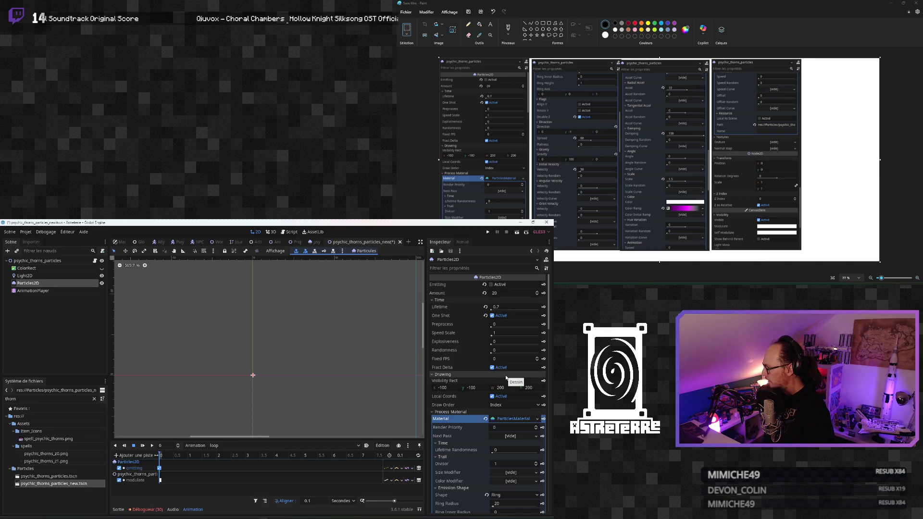
Step: Scroll through all the new Particles2D Inspector properties to review them
scroll(511, 380, down, 1)
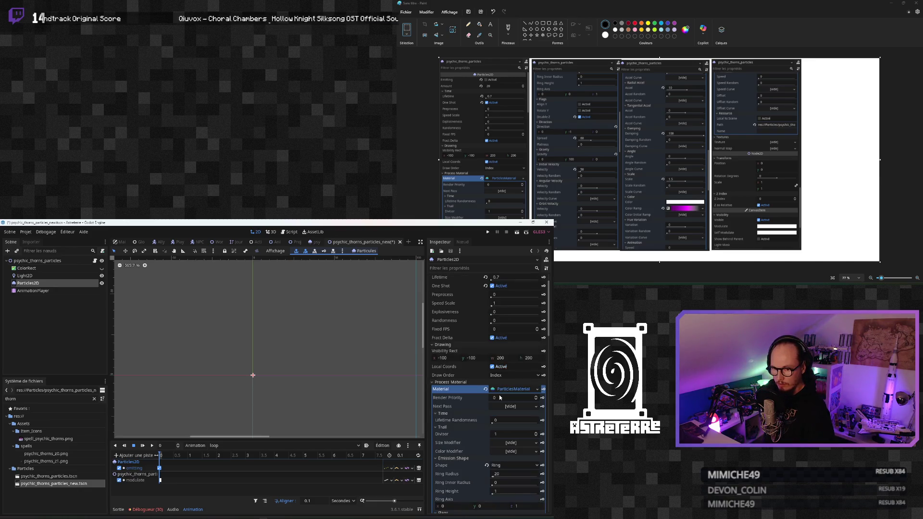
scroll(505, 394, down, 1)
scroll(506, 418, down, 1)
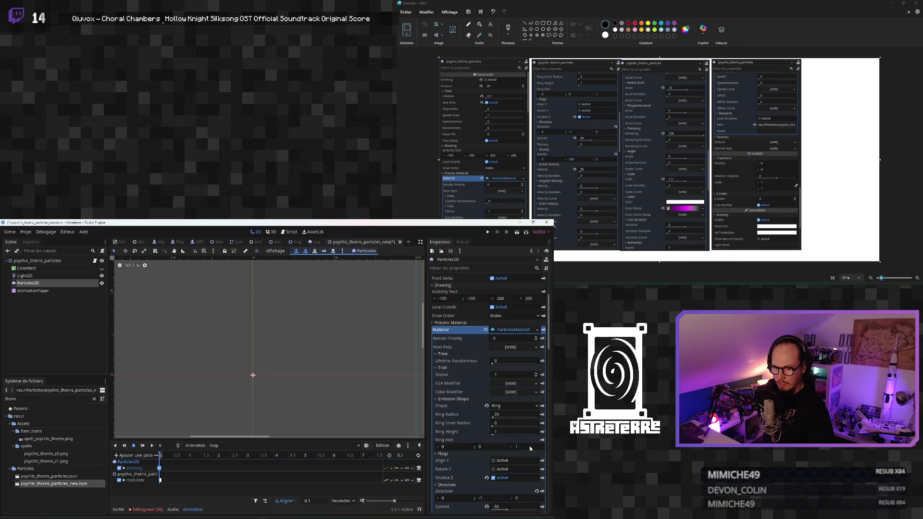
scroll(527, 446, down, 2)
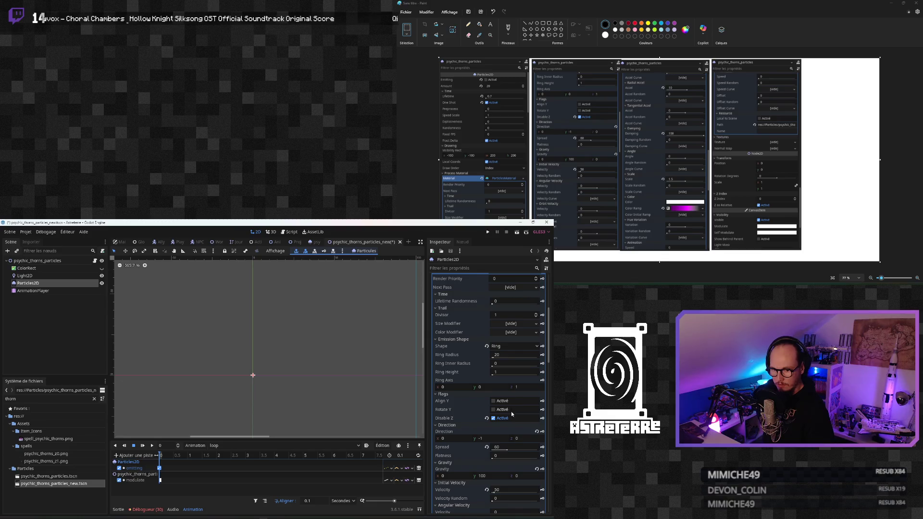
scroll(510, 419, down, 1)
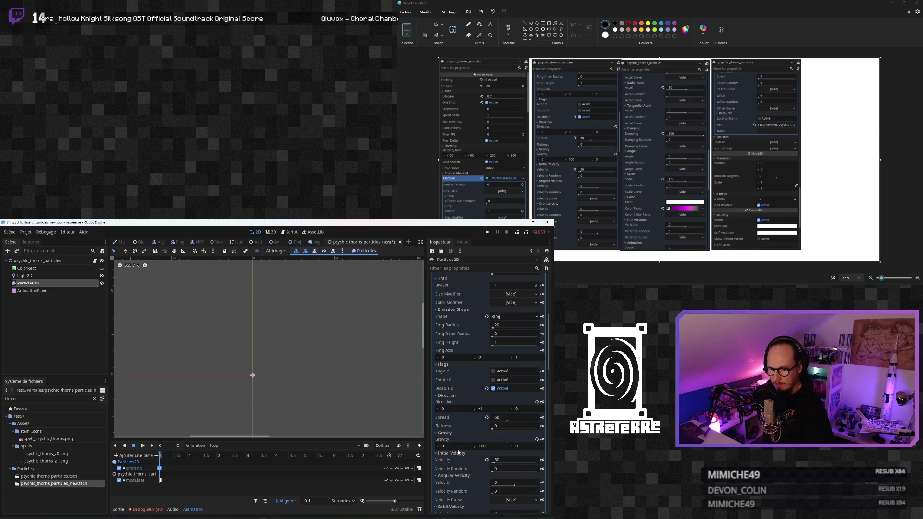
scroll(518, 446, down, 2)
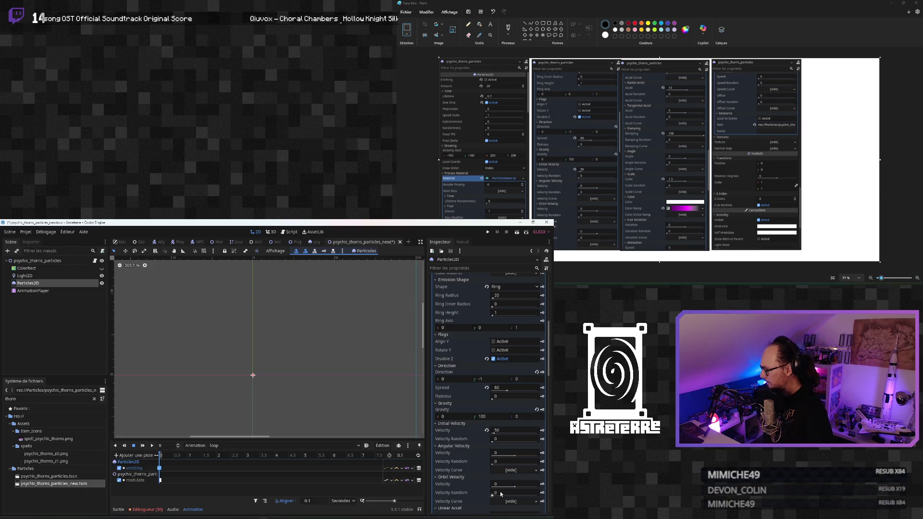
scroll(500, 492, down, 6)
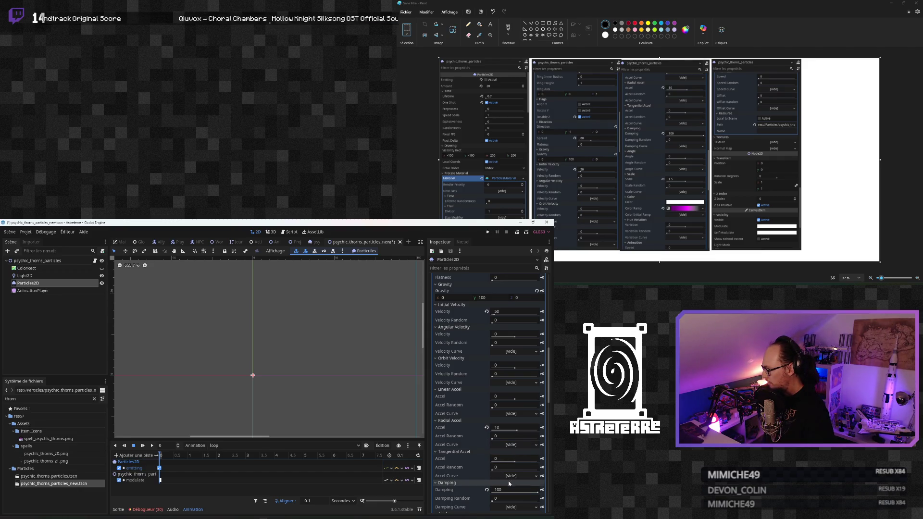
scroll(509, 489, down, 5)
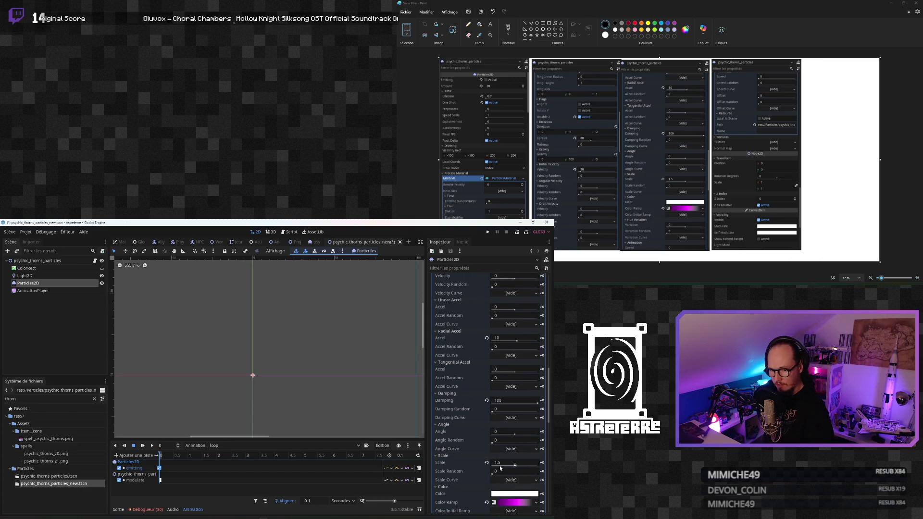
scroll(500, 467, down, 5)
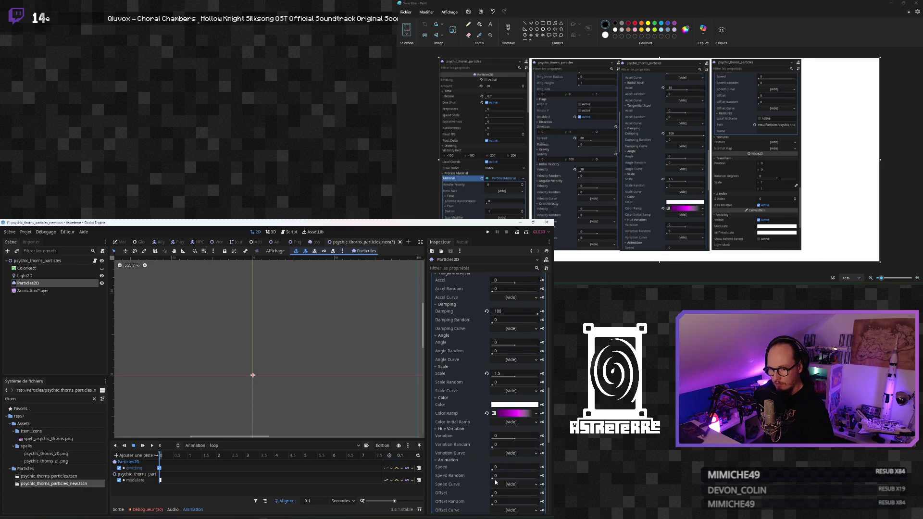
scroll(496, 481, down, 3)
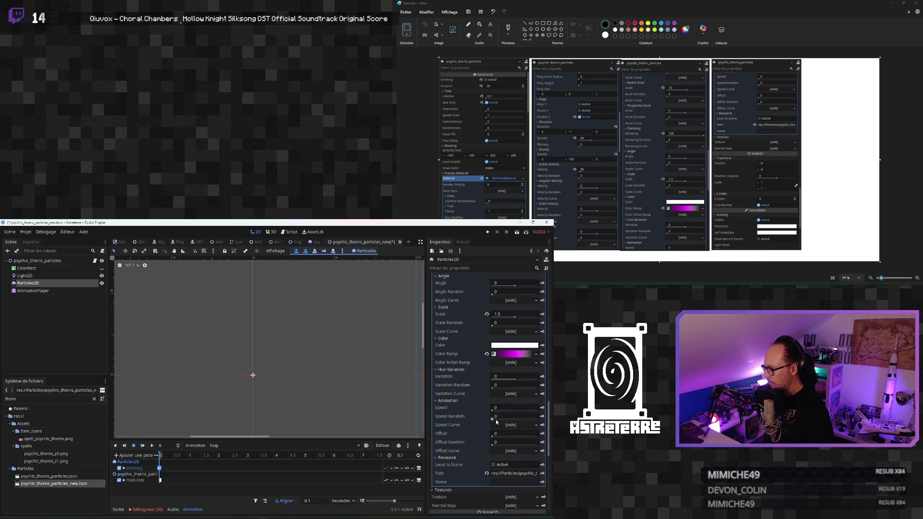
scroll(498, 442, down, 11)
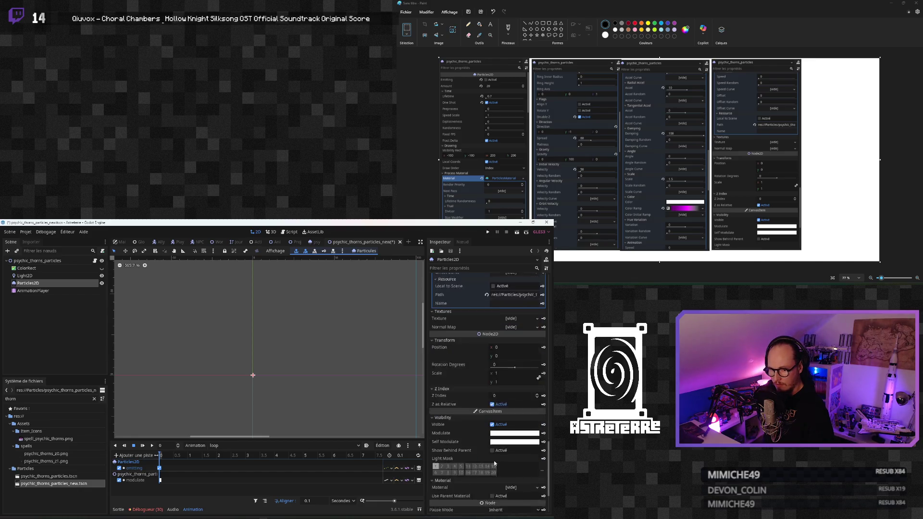
scroll(491, 465, down, 2)
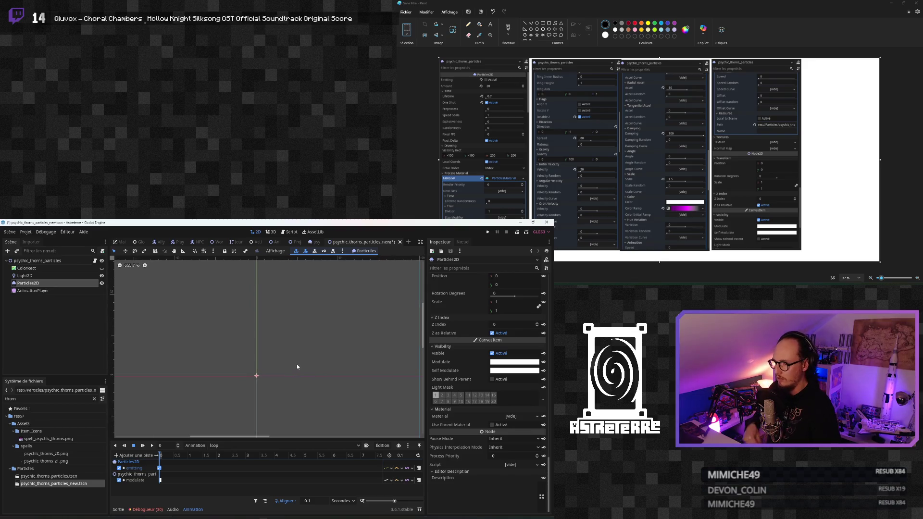
Step: Save psychic_thorns_particles_new and nudge the 2D canvas view
key(ctrl+s)
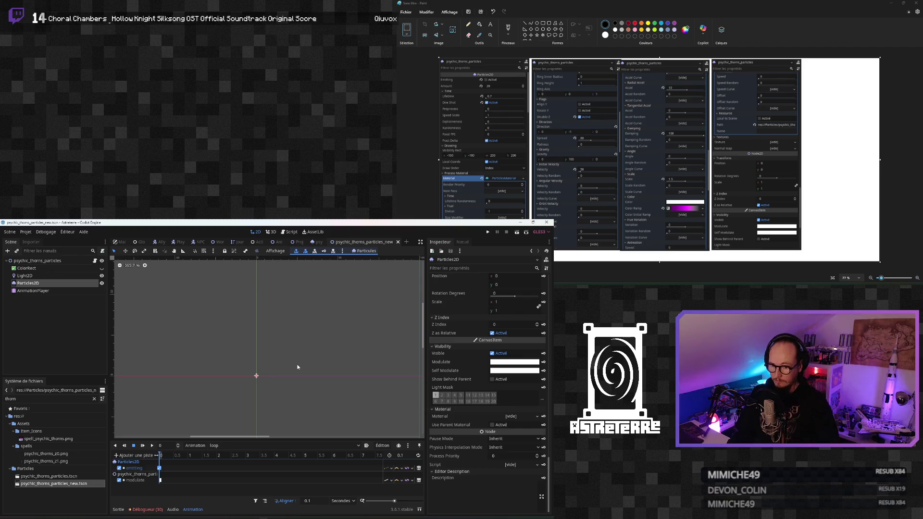
scroll(465, 394, up, 2)
scroll(464, 389, up, 10)
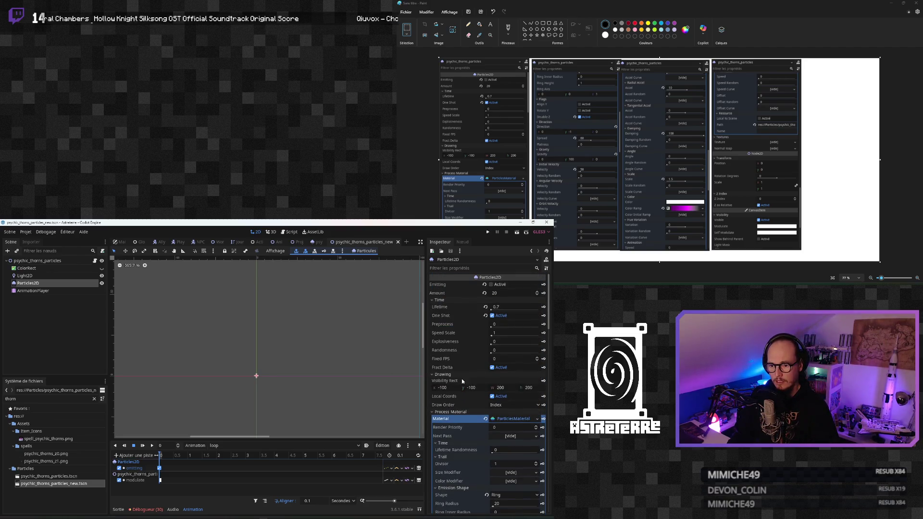
drag(191, 326, 196, 330)
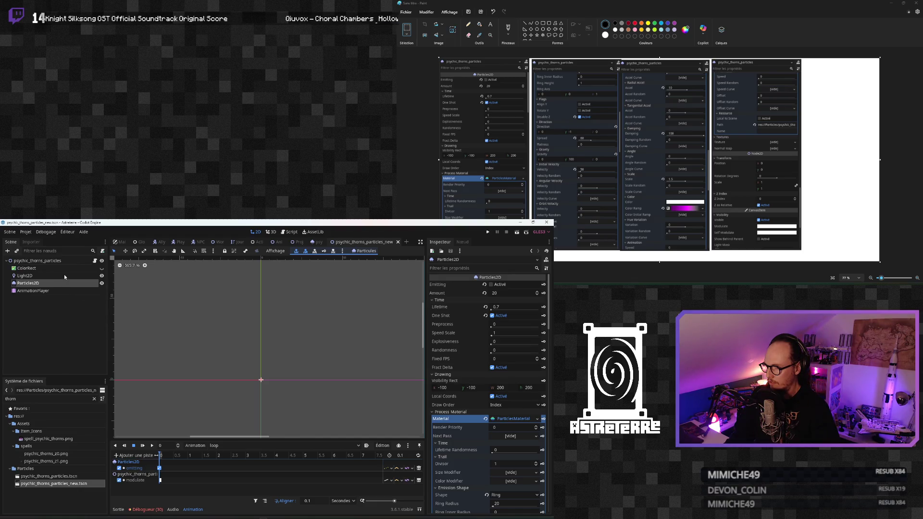
Step: Delete the old psychic_thorns_particles.tscn file from the FileSystem dock
click(88, 475)
key(Delete)
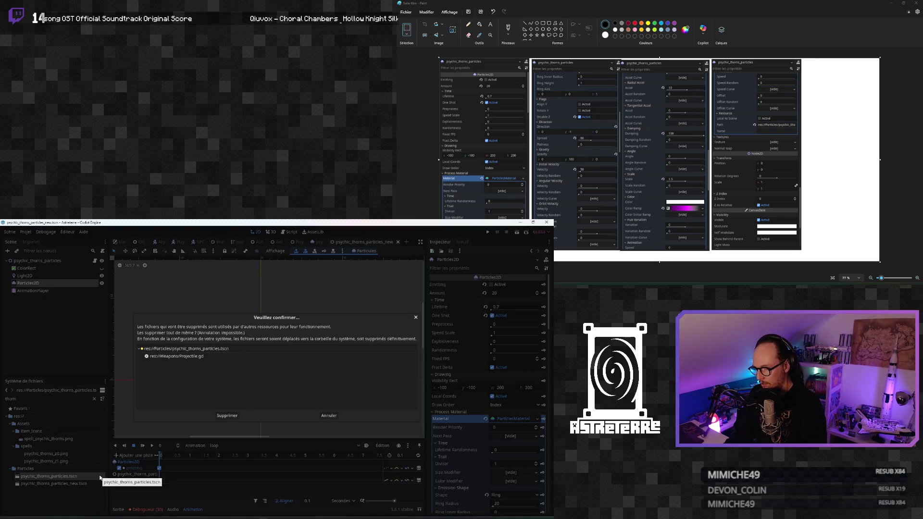
click(227, 415)
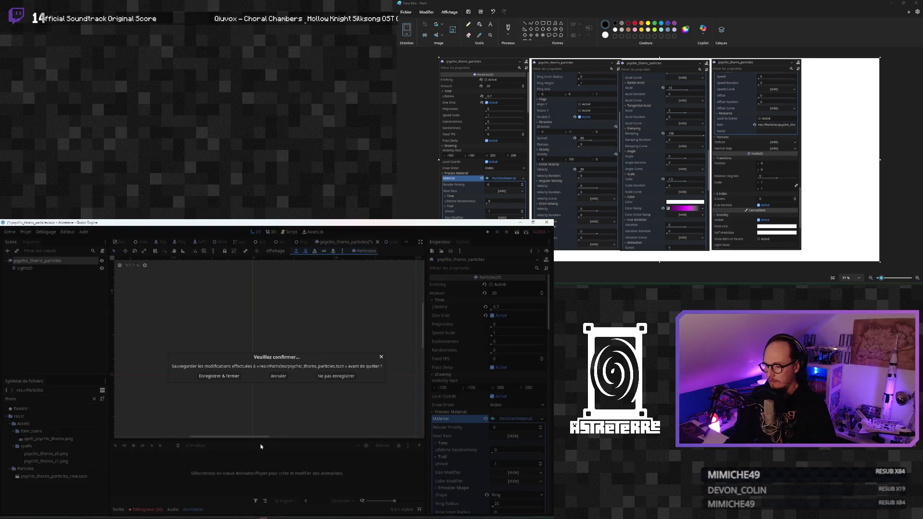
Step: Close the old scene without saving, run the game with F5, and reopen the Astreterre project
click(336, 376)
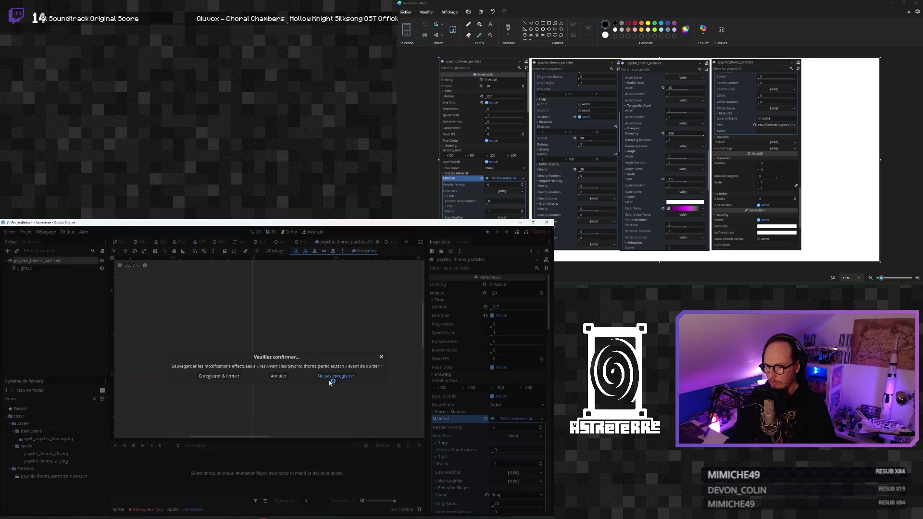
key(F5)
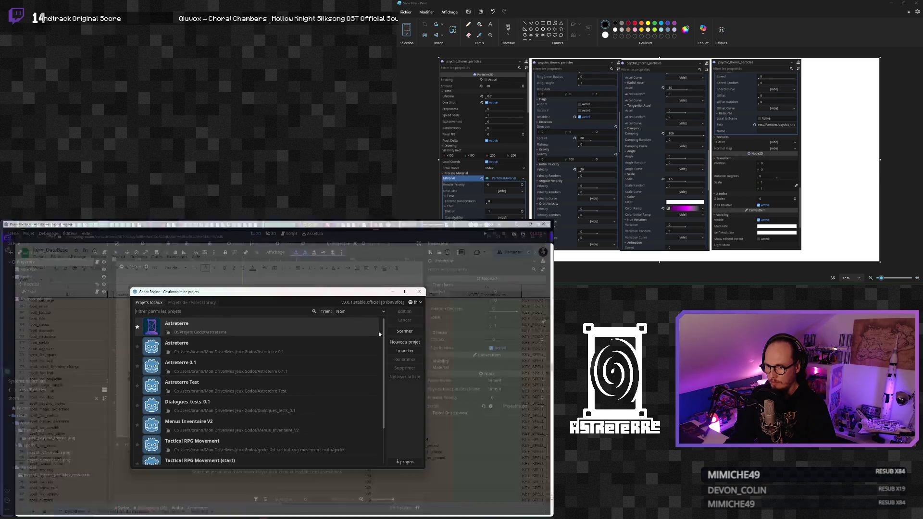
double_click(270, 323)
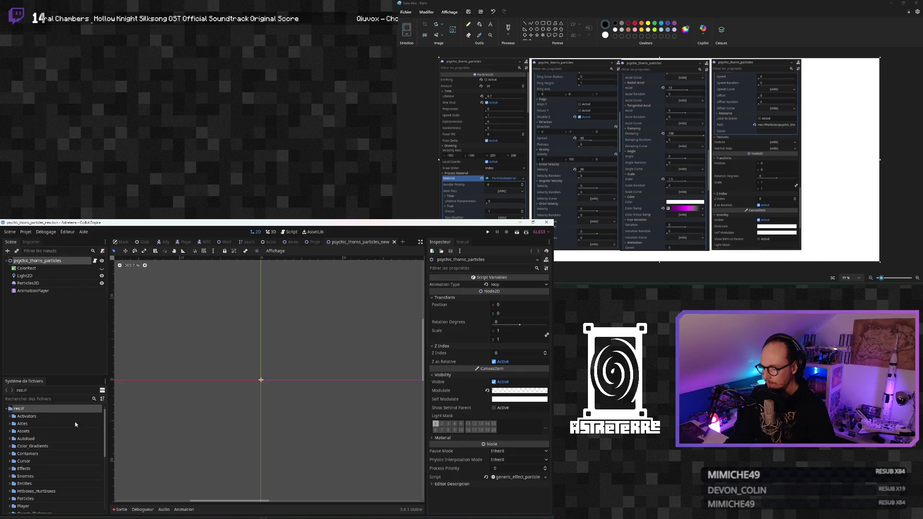
Step: Filter files by 'psychi' and drop '_new' from psychic_thorns_particles_new.tscn's name
click(36, 399)
text(ps)
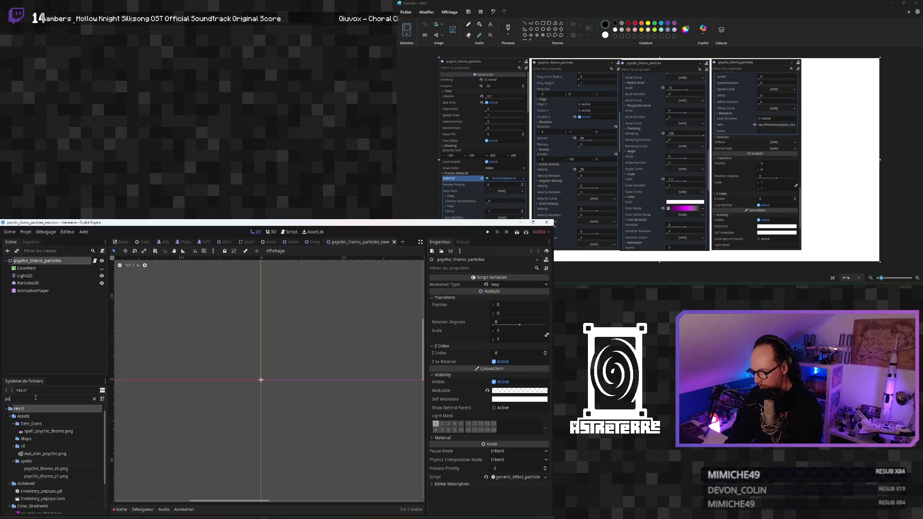
text(ychi)
scroll(45, 460, down, 1)
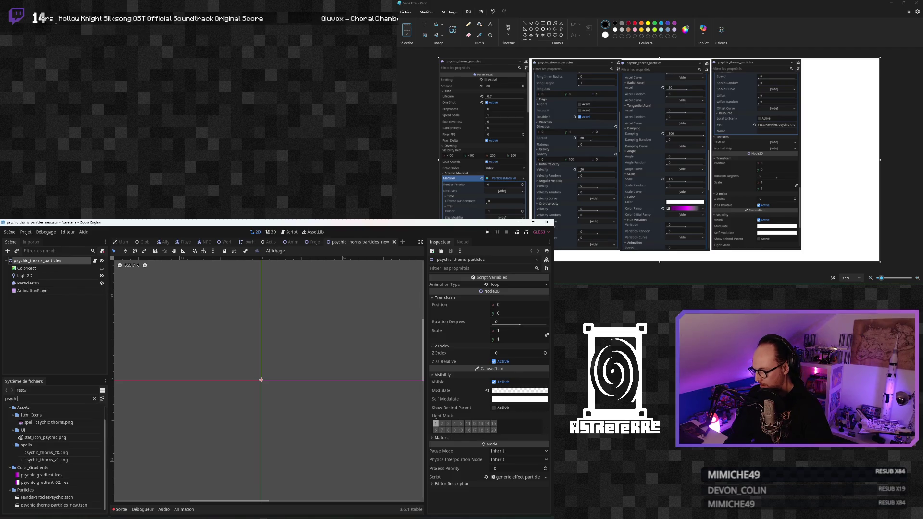
click(58, 505)
right_click(57, 505)
click(84, 438)
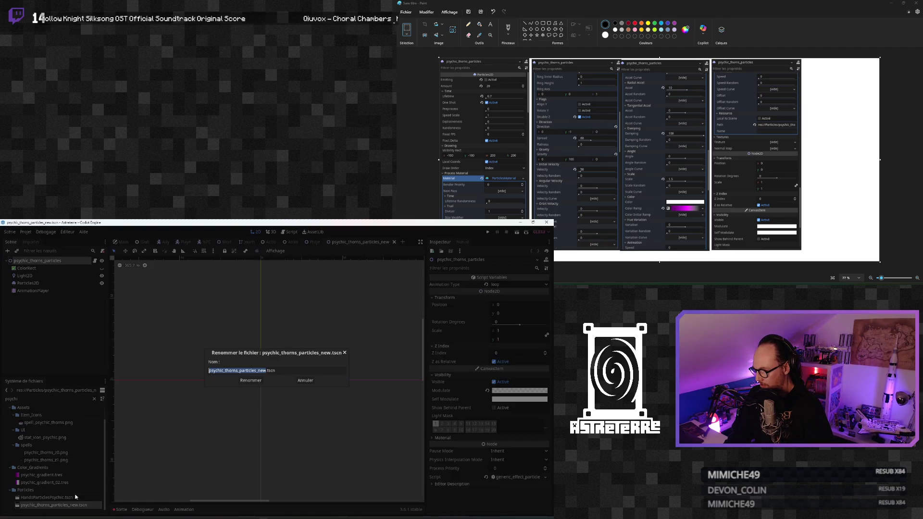
key(Right)
key(BackSpace)
key(BackSpace)
key(BackSpace)
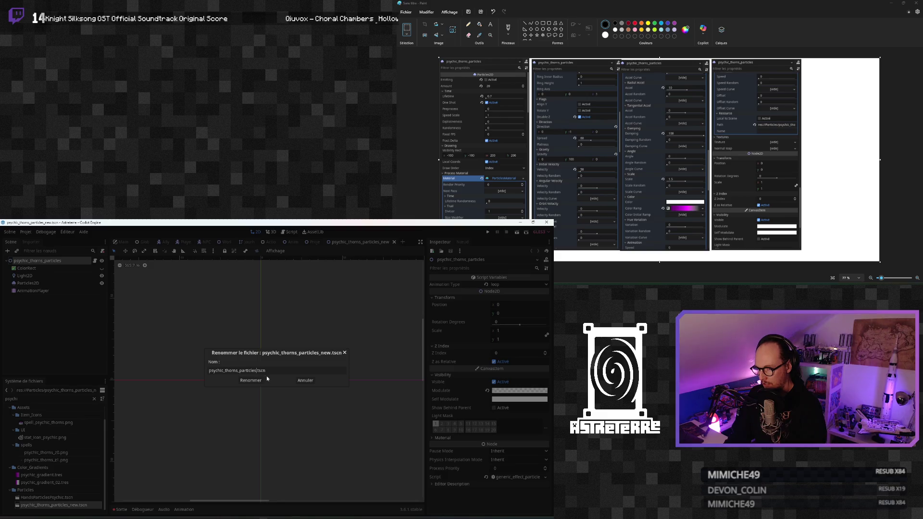
key(Return)
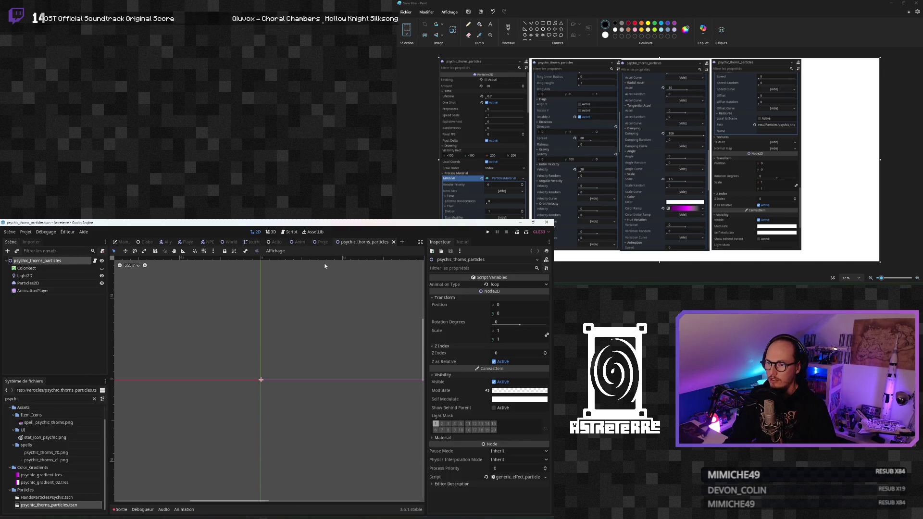
Step: In Player.gd, change the t1 spell shortcut from spell_magic_projectiles to spell_psychic_thorns
click(187, 241)
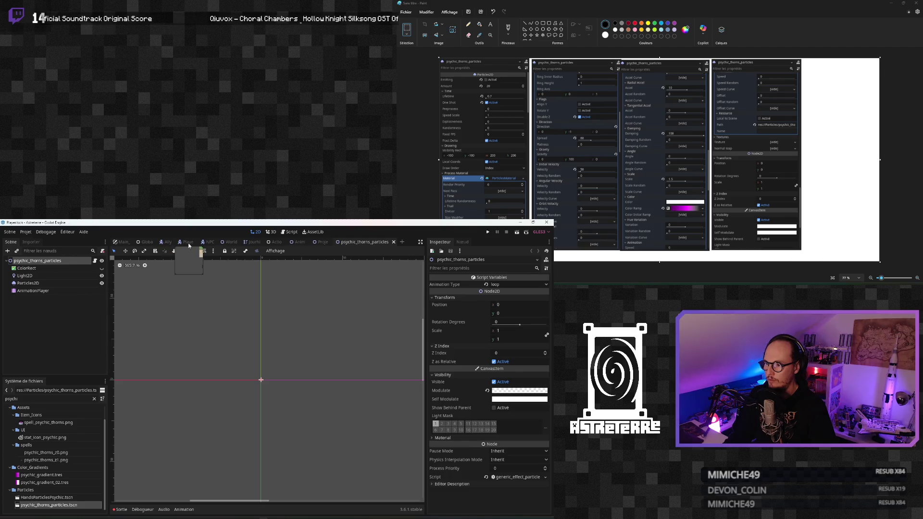
click(289, 232)
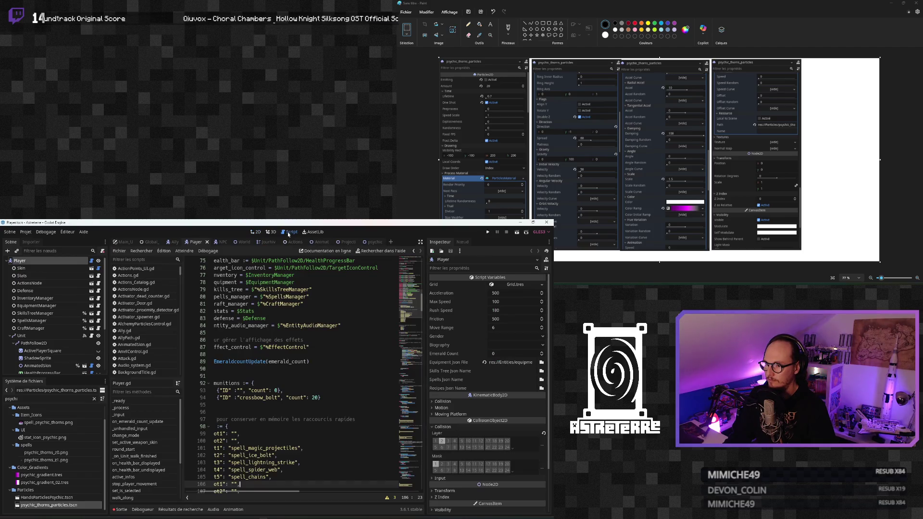
scroll(277, 412, down, 2)
click(278, 419)
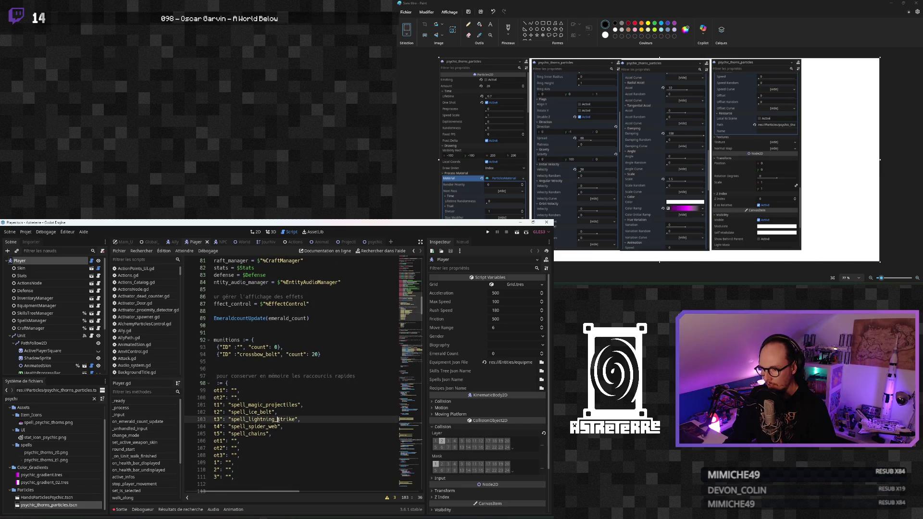
click(292, 404)
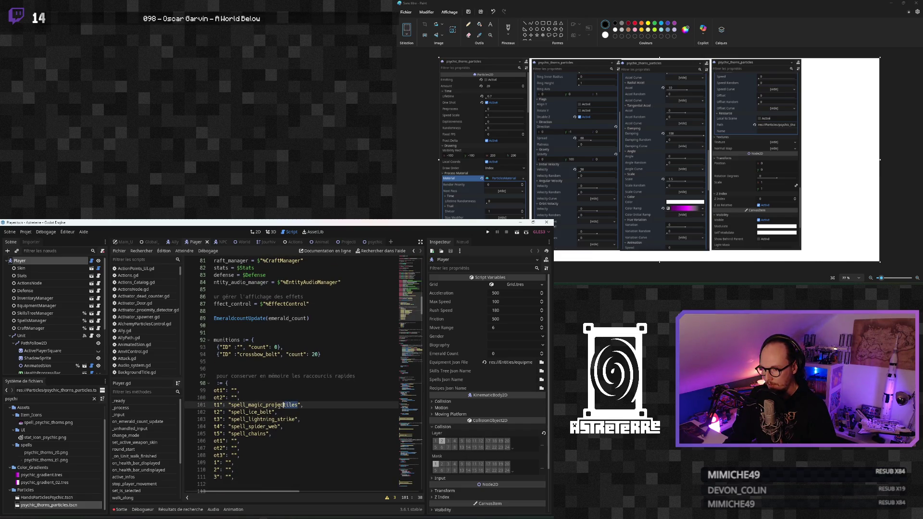
key(BackSpace)
key(BackSpace)
key(BackSpace)
text(psych)
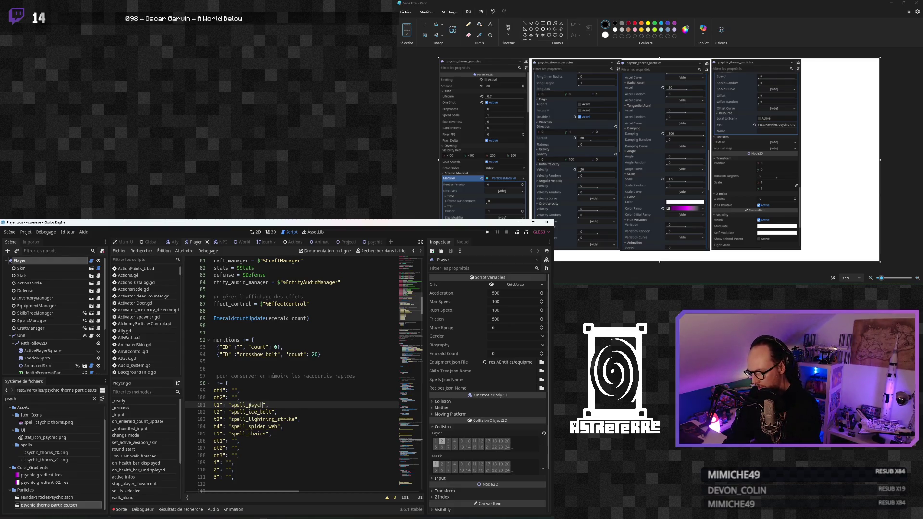
text(ic_thorns)
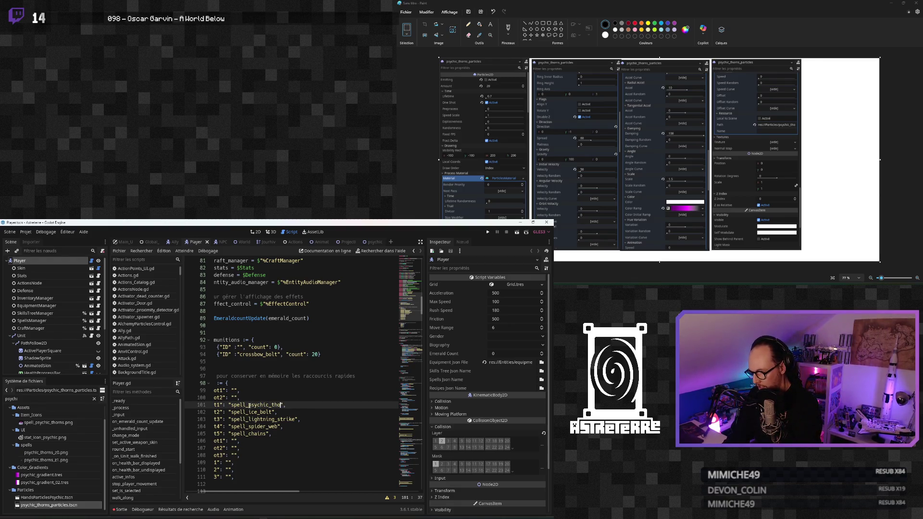
Step: Save the Player script and launch the game to test the spell
click(258, 419)
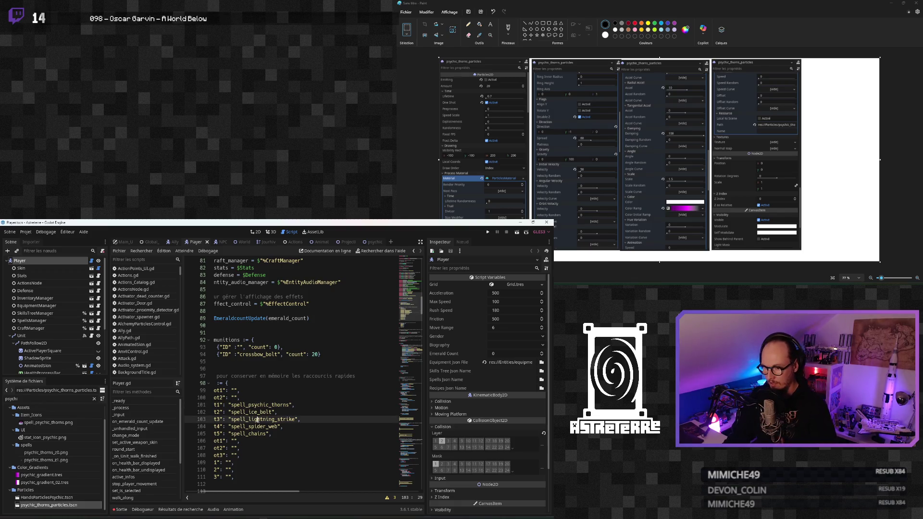
key(ctrl+s)
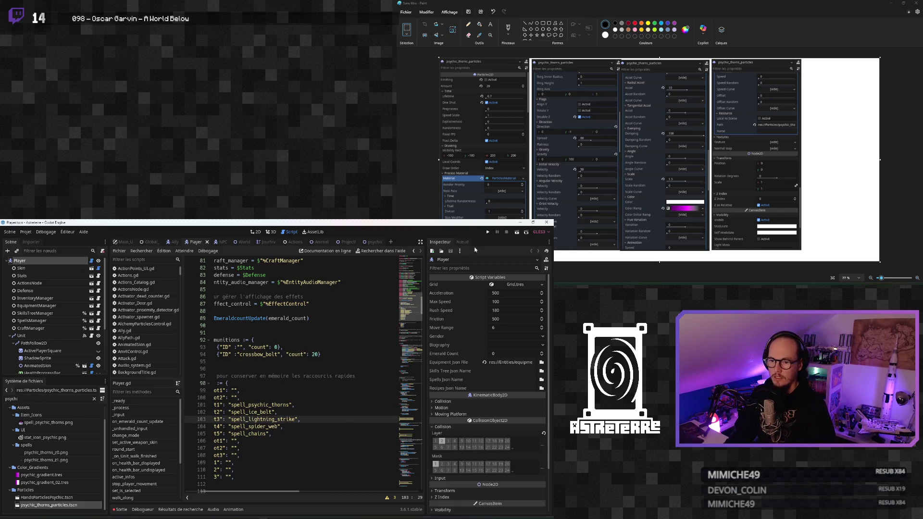
click(487, 232)
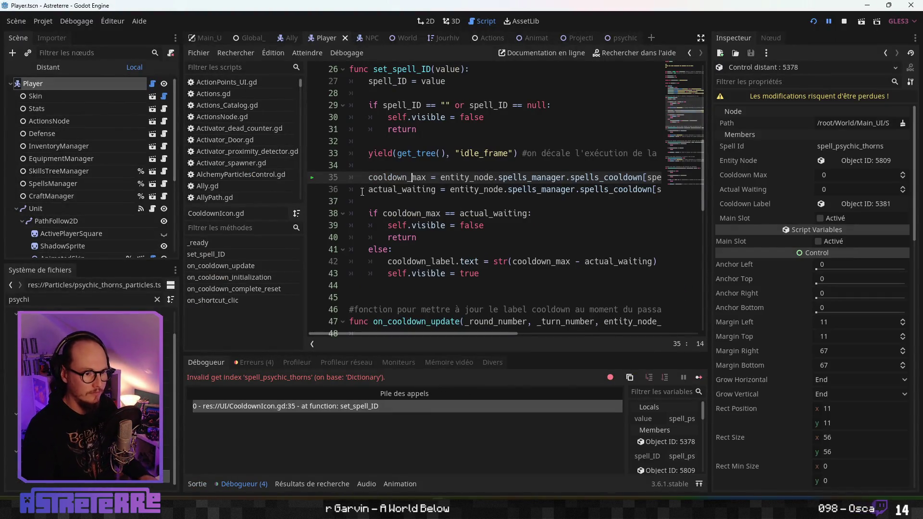
Step: Inspect the invalid spell_psychic_thorns index error at CooldownIcon.gd line 35, then switch to the Item_DataBase sheet
click(445, 191)
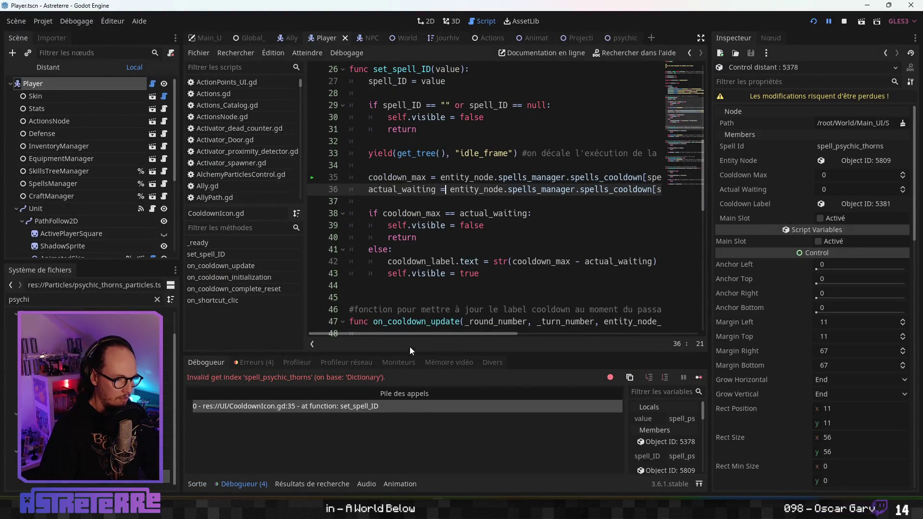
mouse_move(471, 335)
mouse_down()
mouse_move(572, 337)
mouse_move(414, 338)
mouse_up()
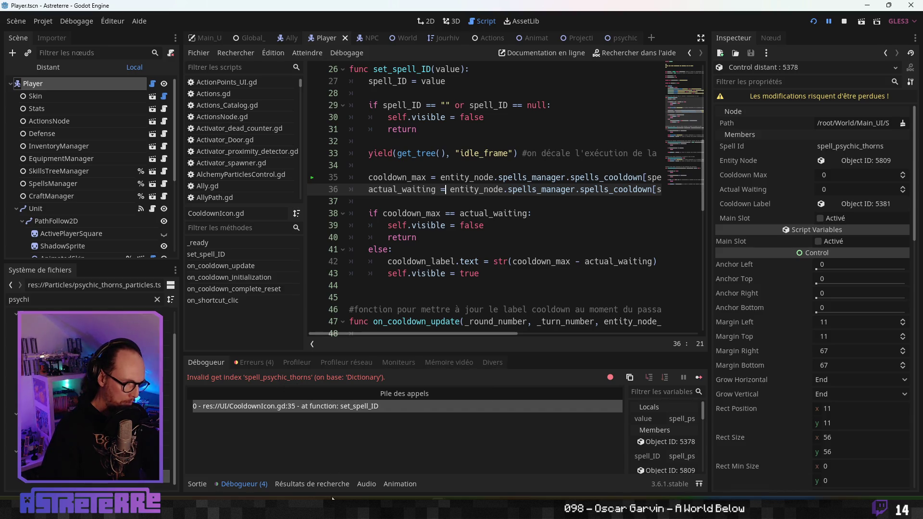
key(alt+Tab)
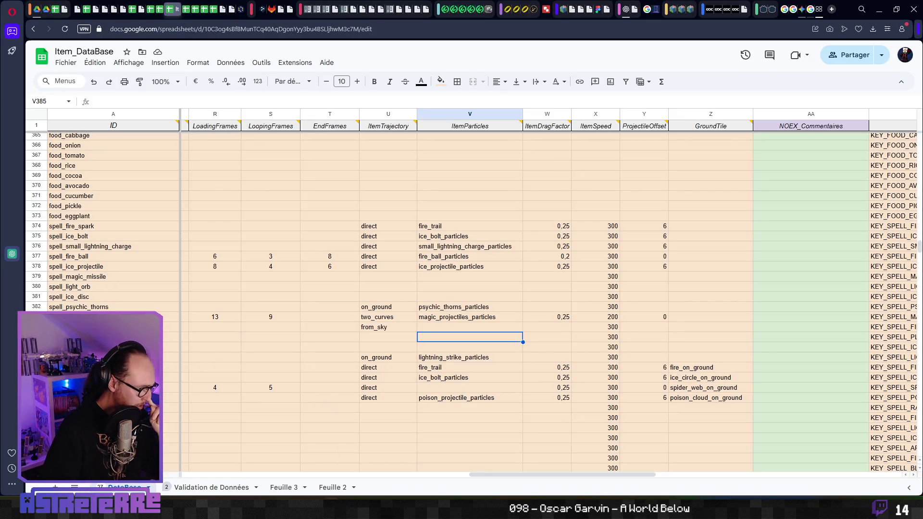
Step: Find row 382's spell_psychic_thorns ID and its psychic_thorns_particles value, selecting the ID text
click(105, 296)
scroll(105, 297, up, 1)
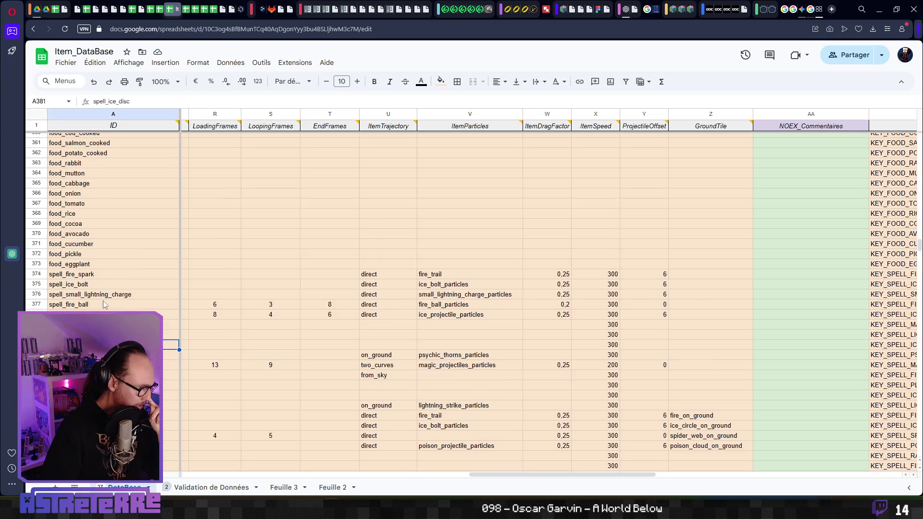
scroll(106, 297, down, 5)
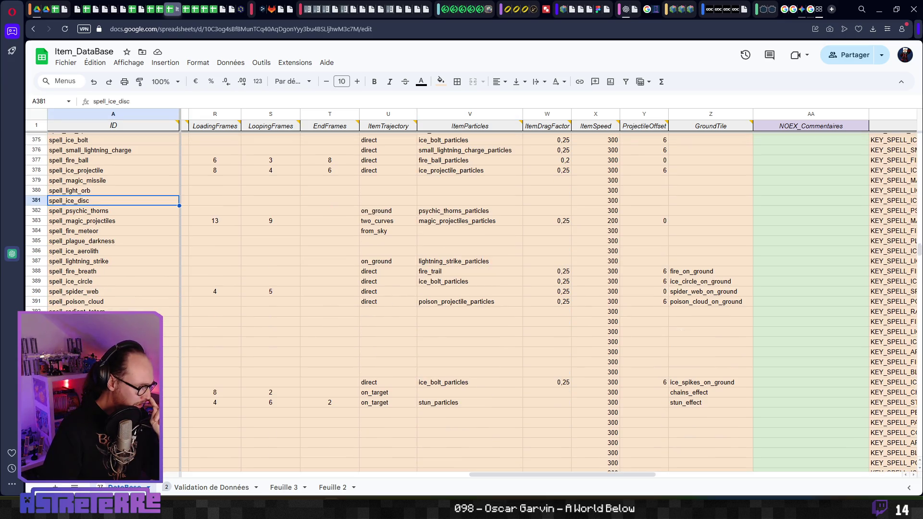
scroll(416, 297, up, 2)
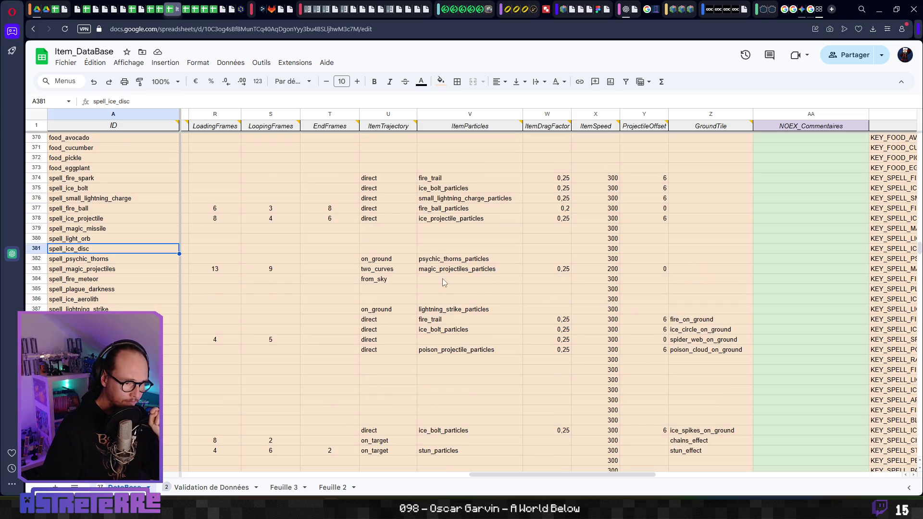
click(442, 262)
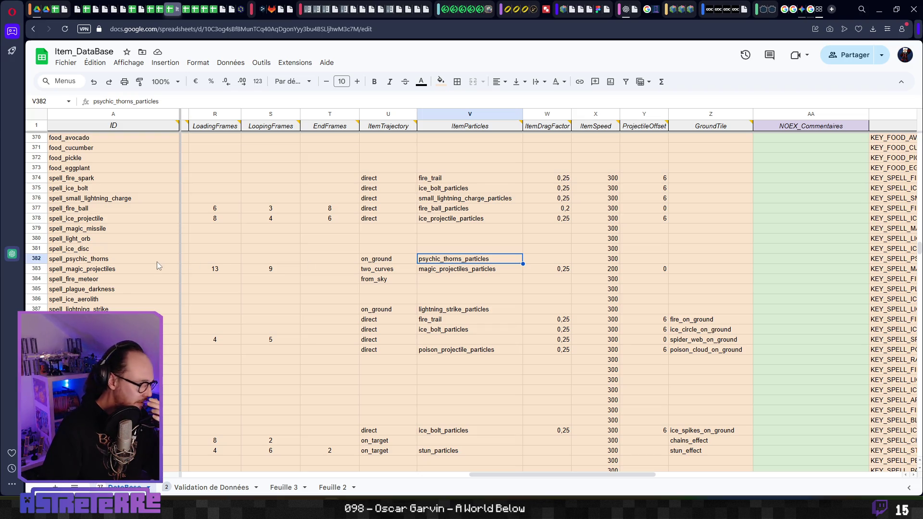
click(117, 262)
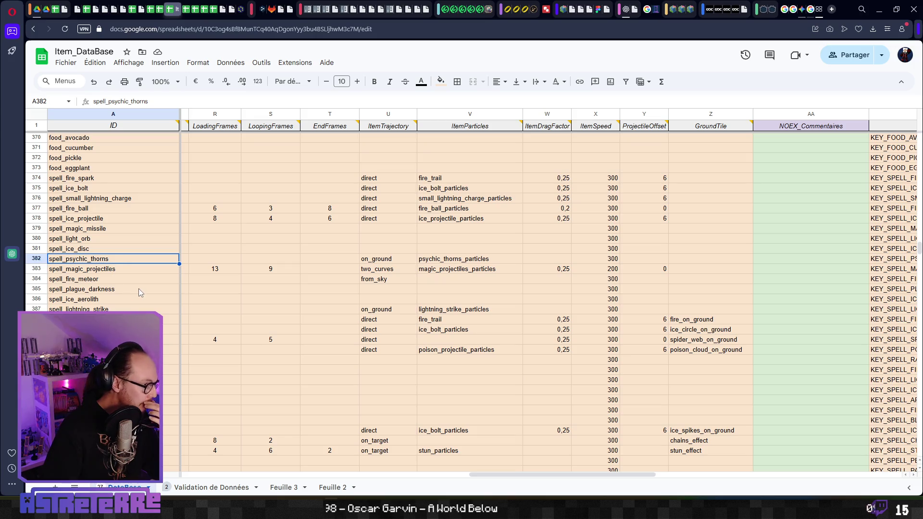
double_click(147, 259)
key(ctrl+a)
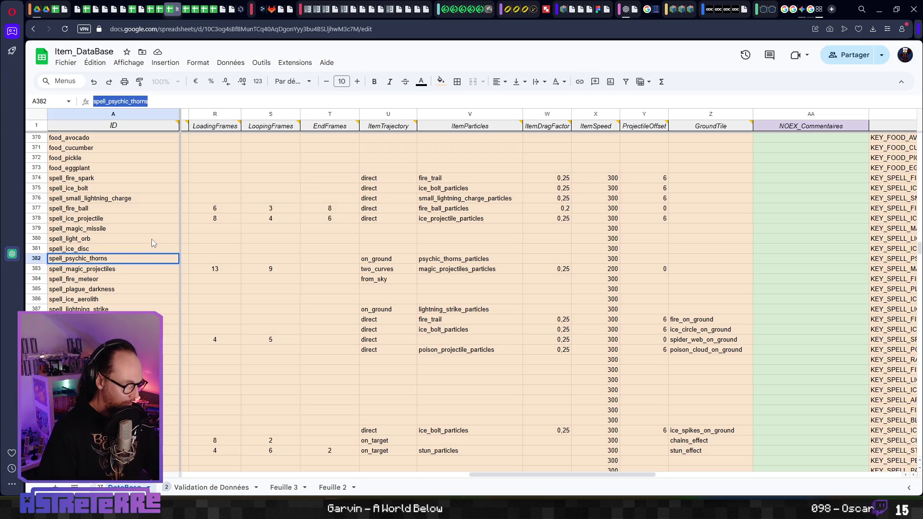
Step: Check the magic_projectiles_particles cell V383, then return to the Godot editor
click(476, 270)
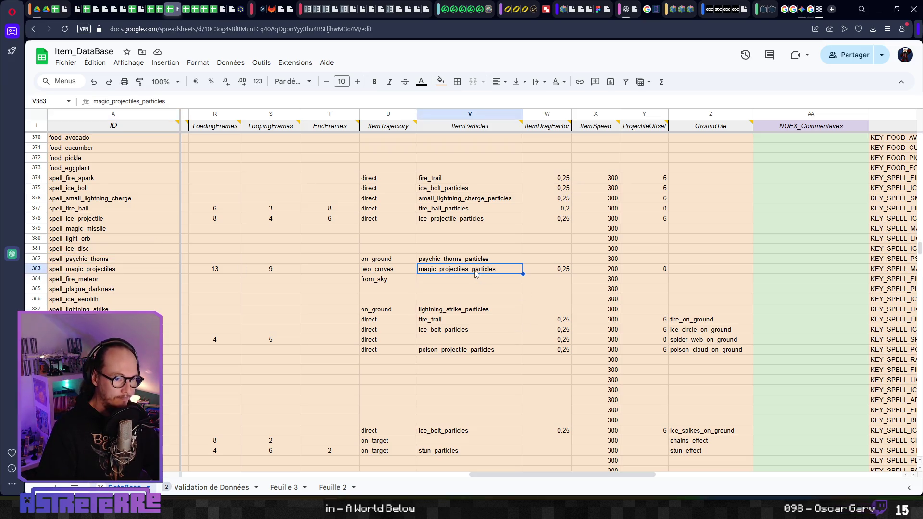
mouse_move(440, 507)
click(415, 457)
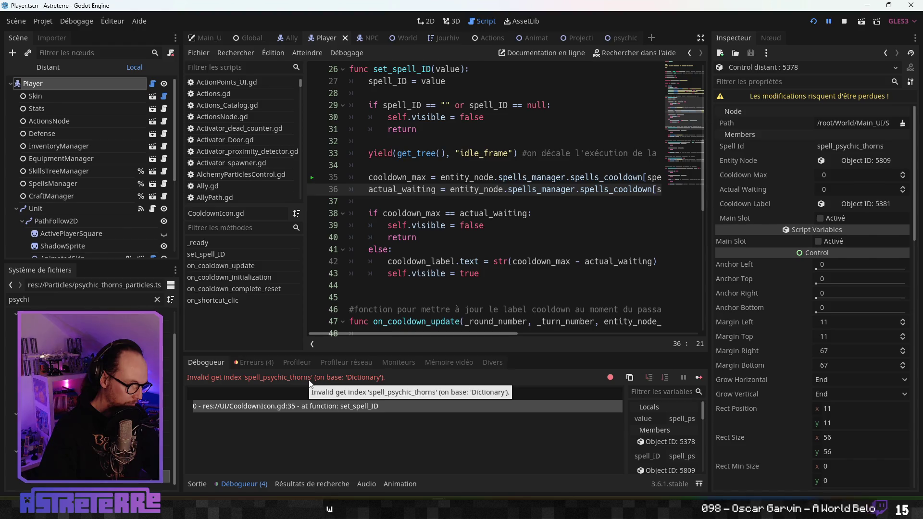
Step: Review the cooldown lookup and comparison on lines 36–40 of CooldownIcon.gd, then stop the game
click(466, 213)
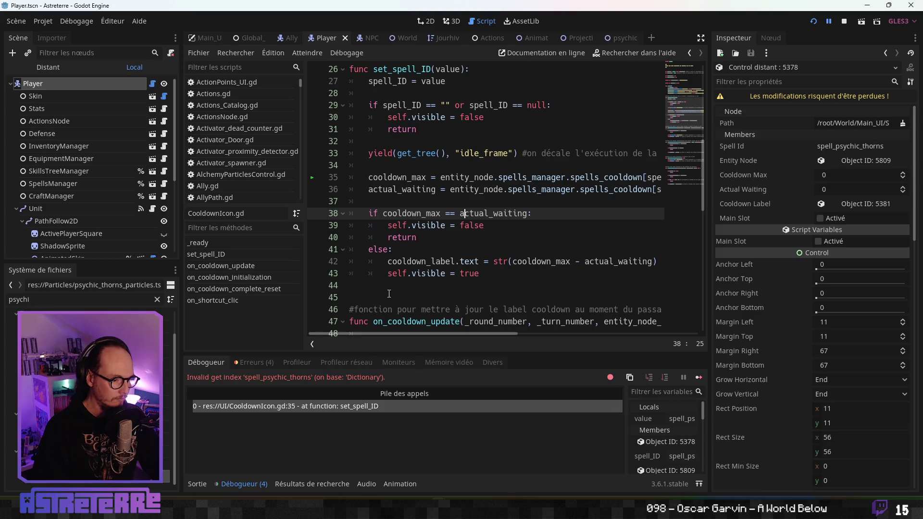
click(431, 242)
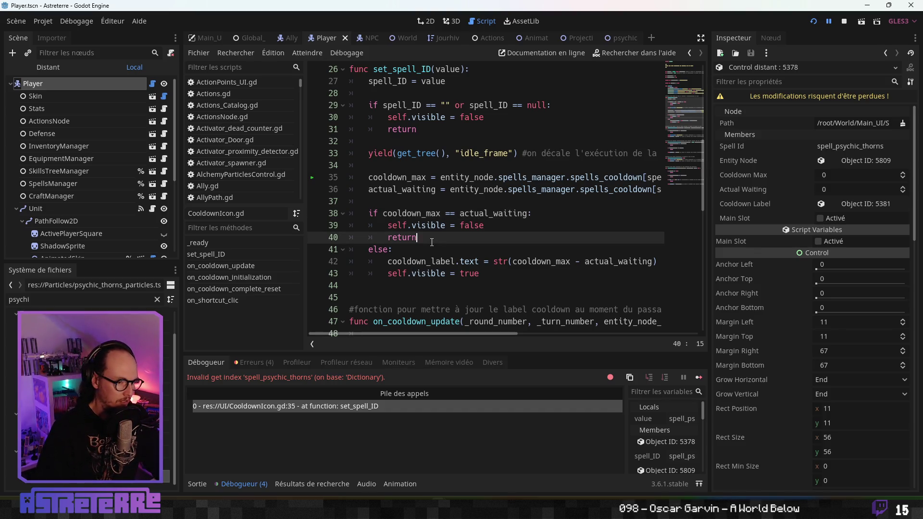
click(529, 189)
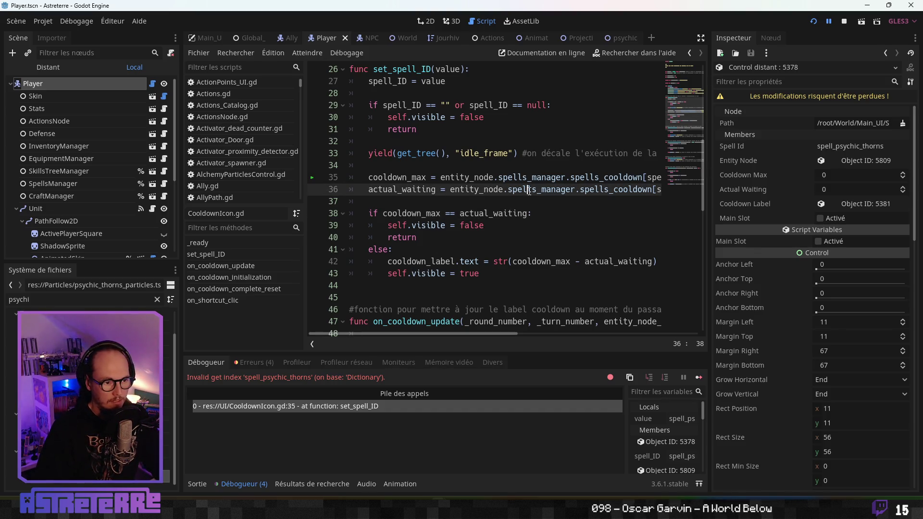
click(845, 22)
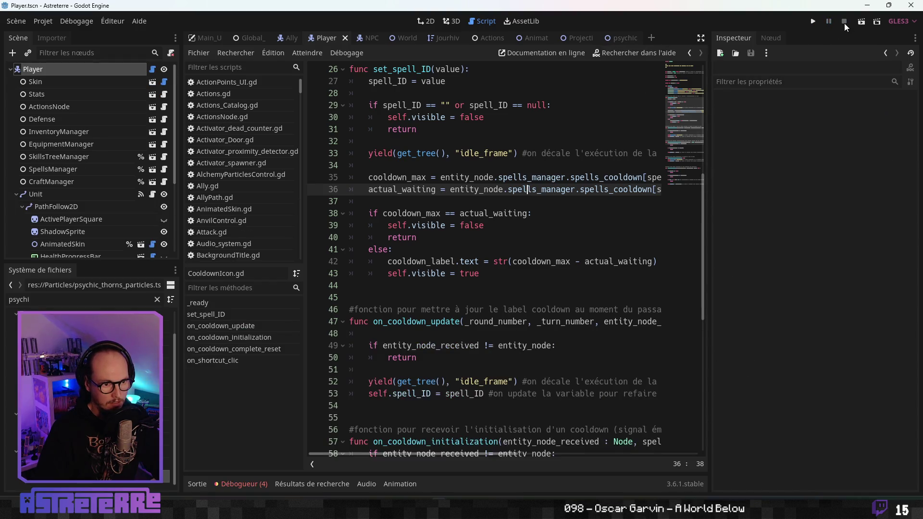
click(296, 39)
Step: Open Player.gd with spell_psychic_thorns in slot t1, save the Player scene, and switch to the spreadsheet
click(325, 38)
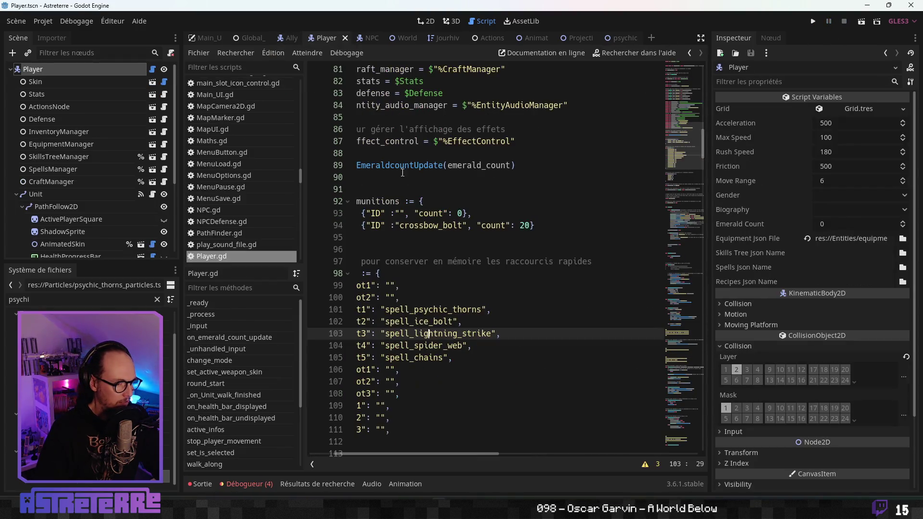
click(443, 310)
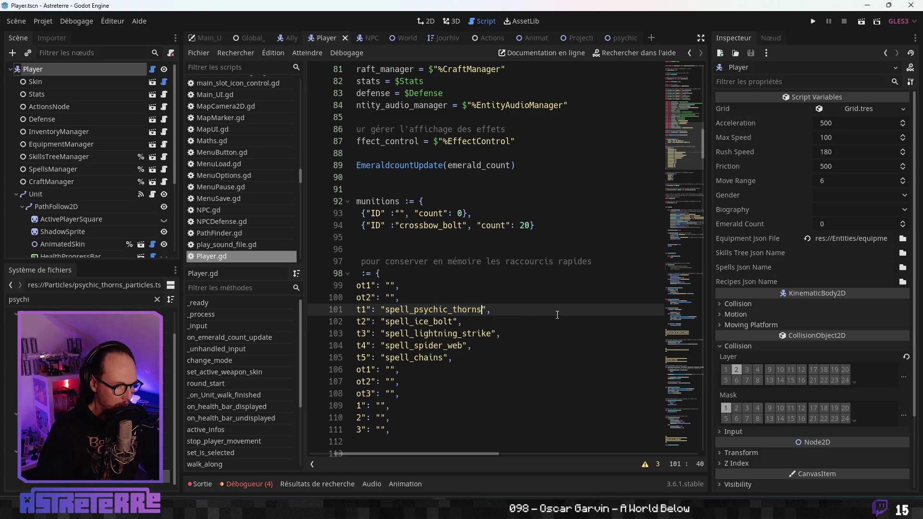
click(511, 282)
key(ctrl+s)
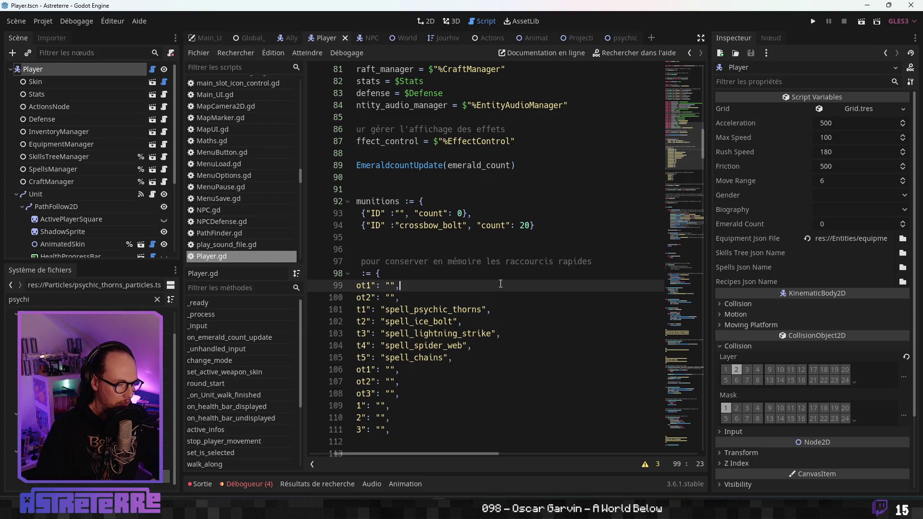
click(434, 322)
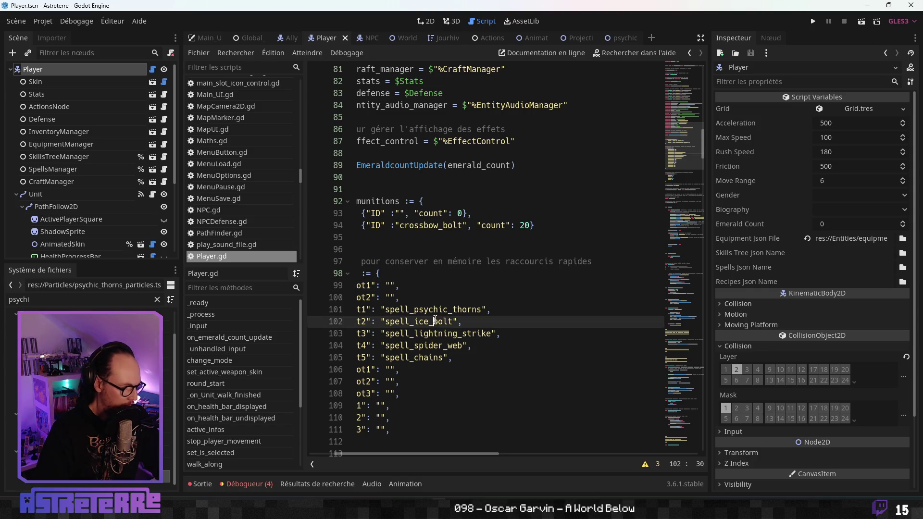
key(alt+Tab)
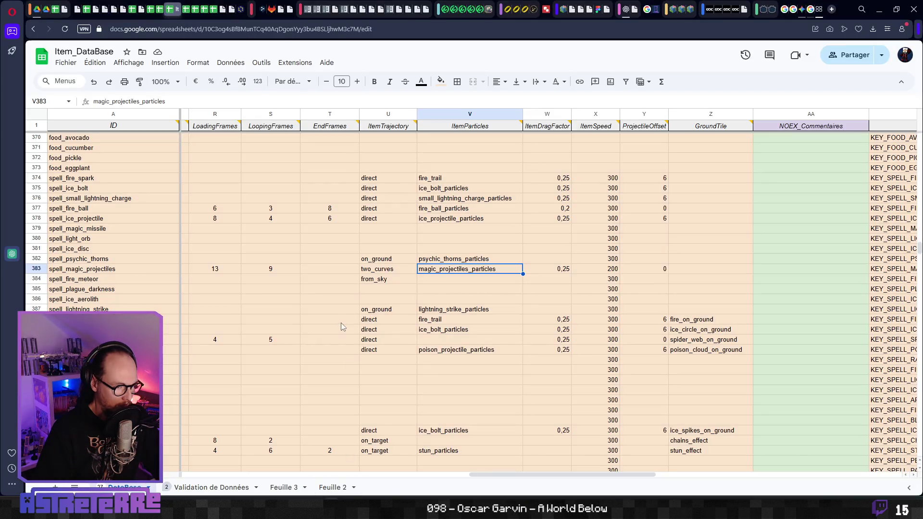
Step: Step along row 382 checking the ID, ItemName, trajectory, and psychic_thorns_particles values
click(424, 309)
click(447, 269)
click(445, 259)
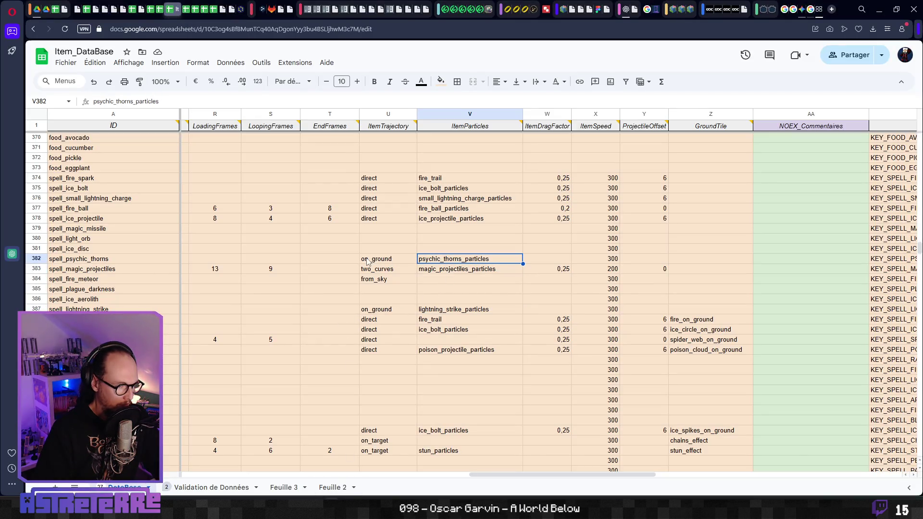
click(368, 261)
key(Left)
key(Left)
key(Left)
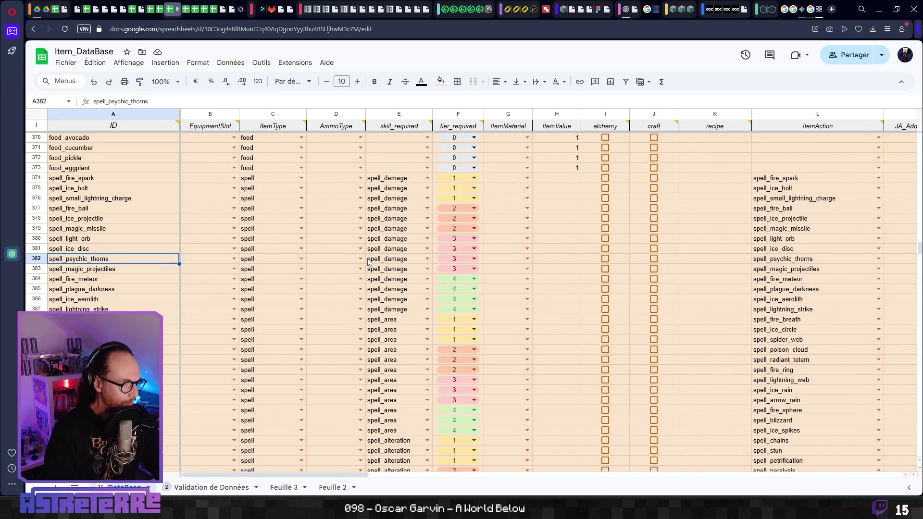
key(Right)
key(Right)
key(Right)
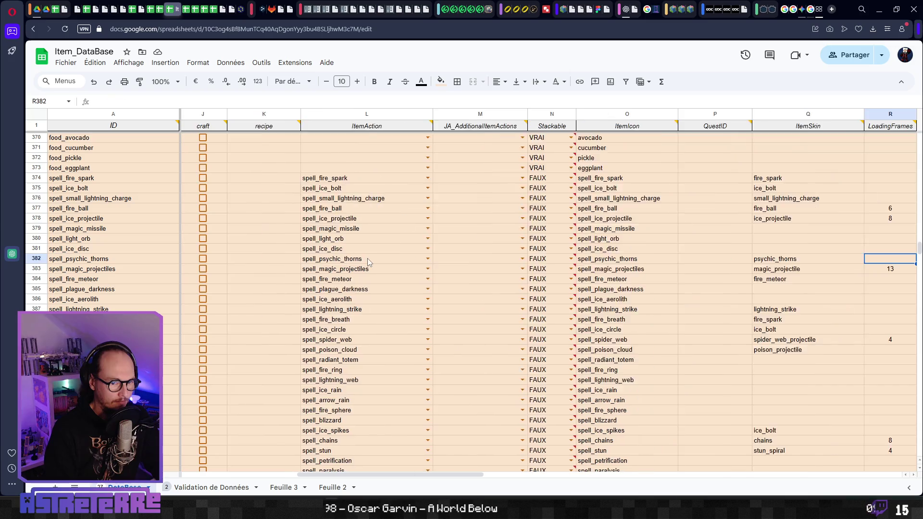
key(Right)
key(Right)
key(Right)
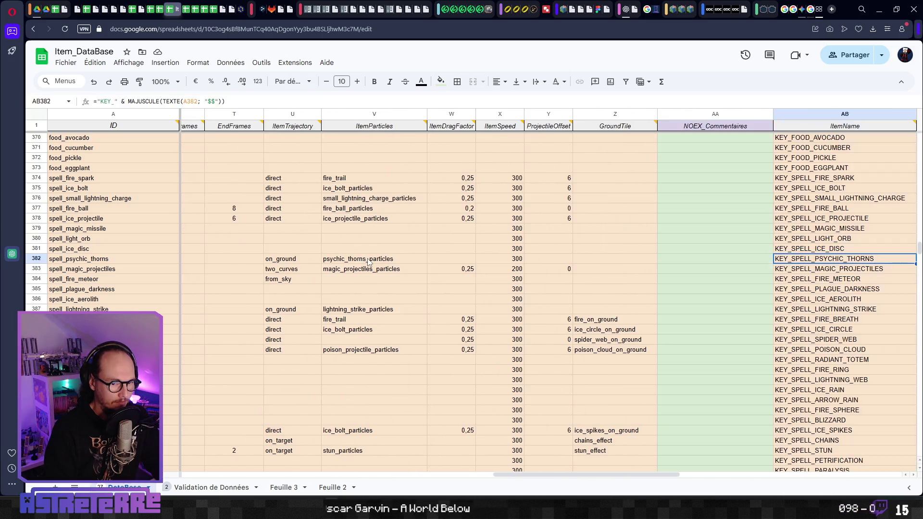
key(Left)
key(Left)
key(Left)
key(Left)
key(Left)
key(Left)
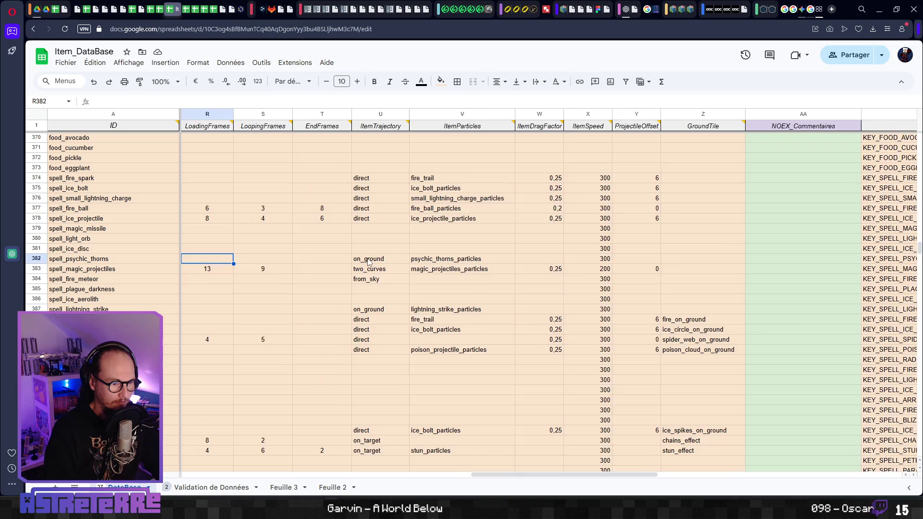
key(Right)
key(Right)
key(Right)
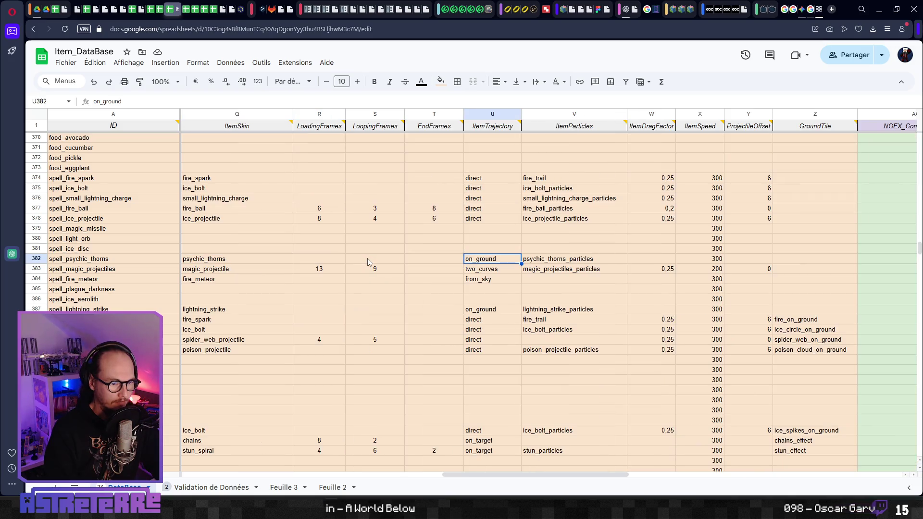
key(Right)
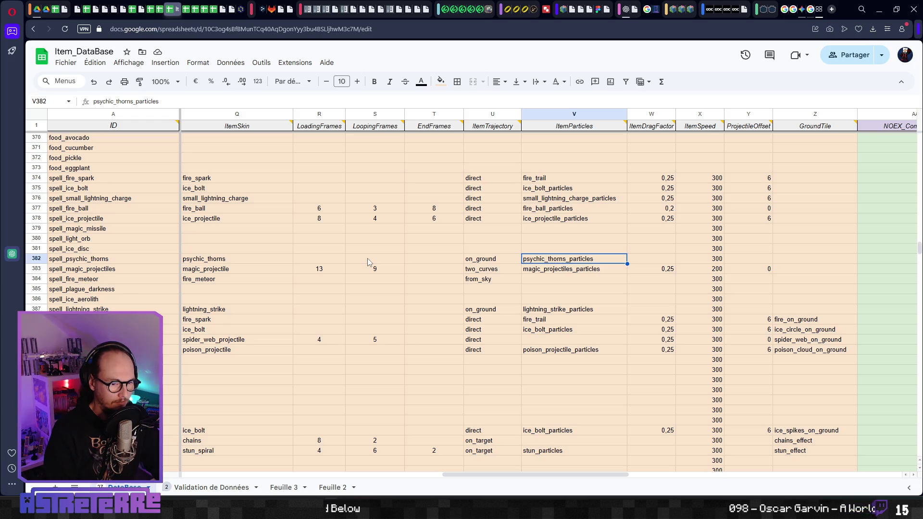
Step: Open and close an empty browser tab, then switch back to Godot's Player script
key(ctrl+t)
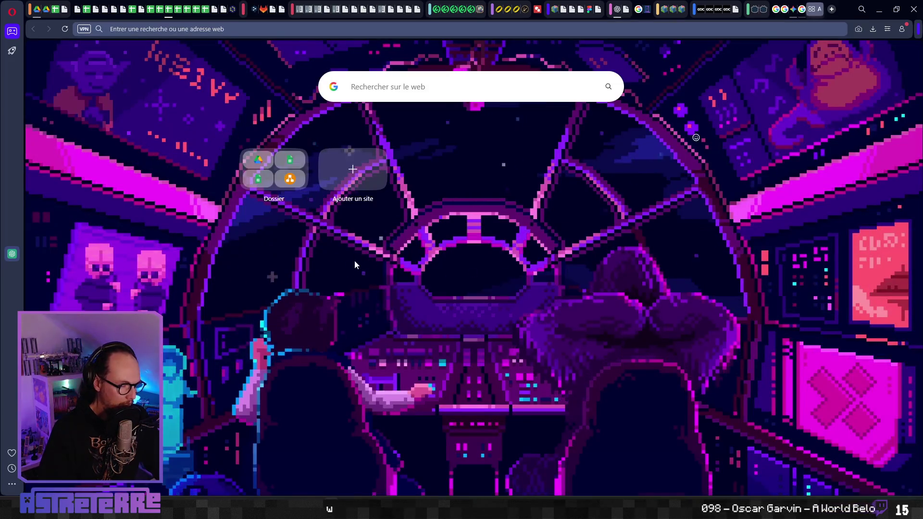
key(ctrl+w)
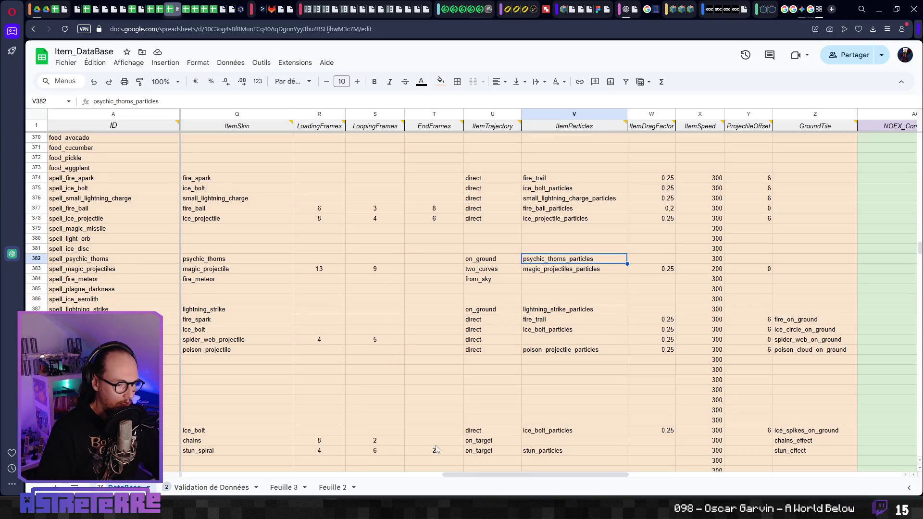
key(alt+Tab)
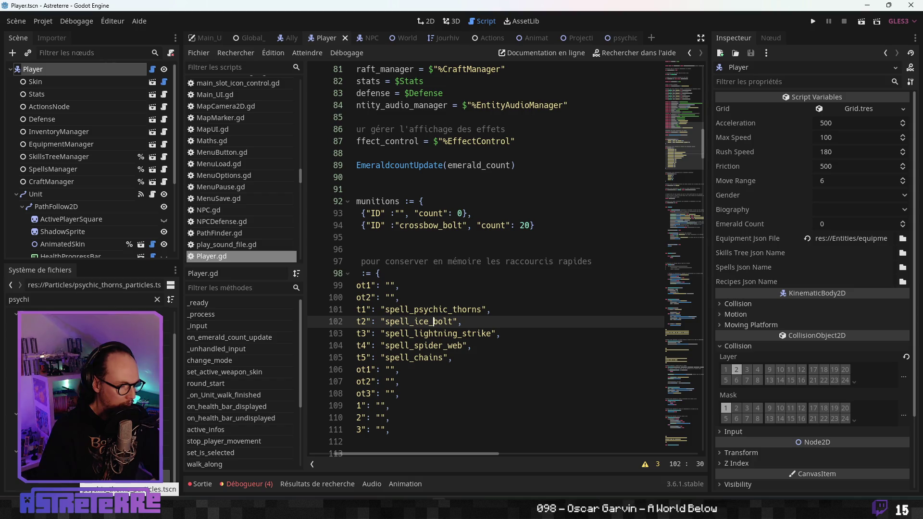
Step: Save the HandsParticlesPsychic scene and jump from the debugger to the line raising the error
click(77, 480)
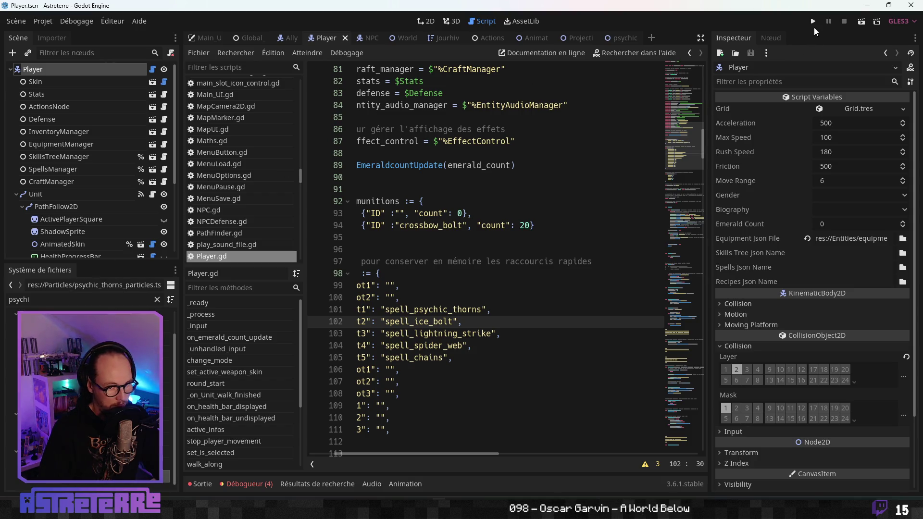
key(ctrl+s)
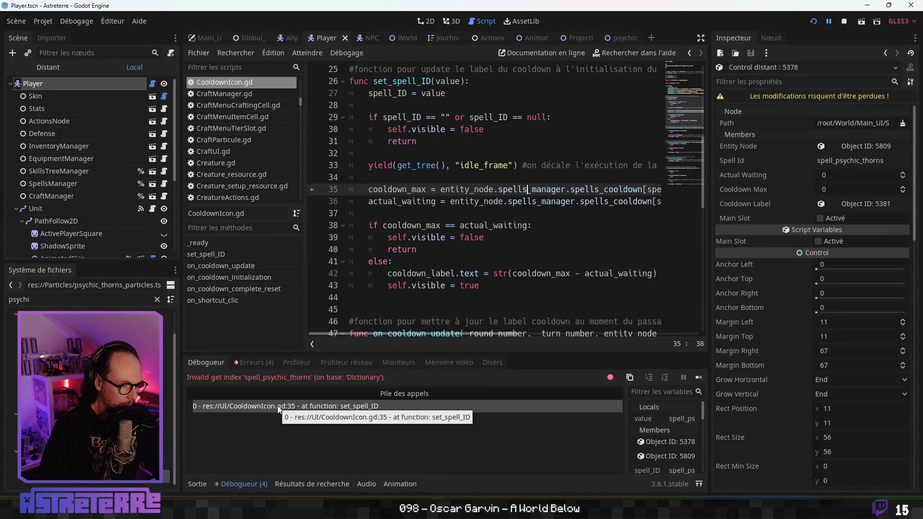
click(253, 362)
click(212, 362)
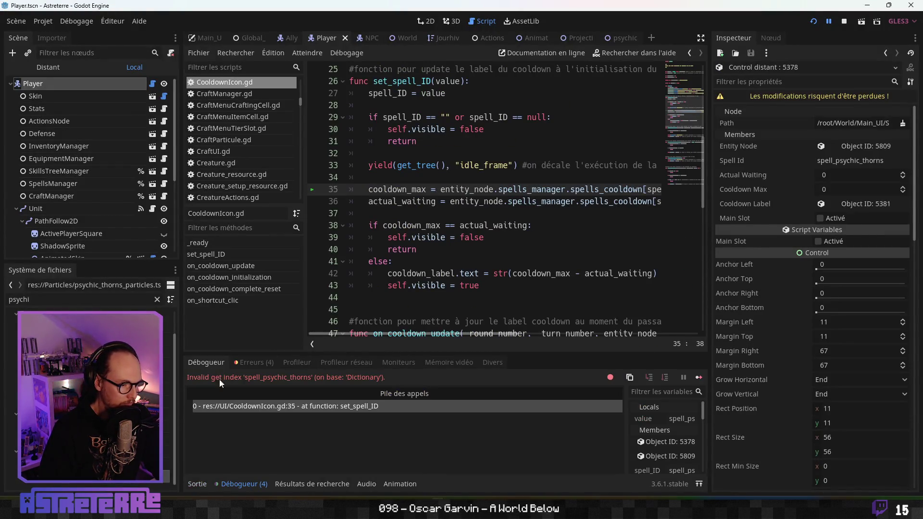
click(255, 407)
Step: Examine lines 35–37 of CooldownIcon.gd in distraction-free mode, then switch to the spreadsheet
click(503, 214)
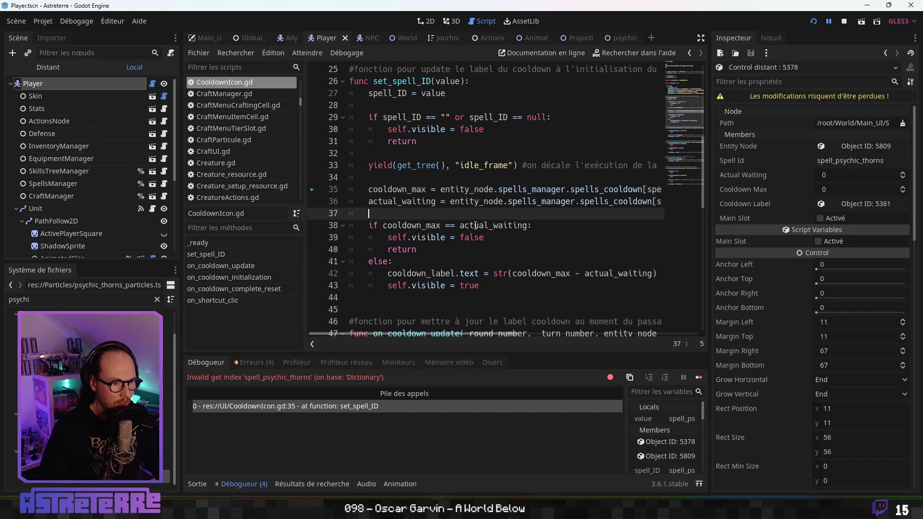
scroll(503, 240, up, 1)
click(530, 239)
scroll(519, 249, up, 2)
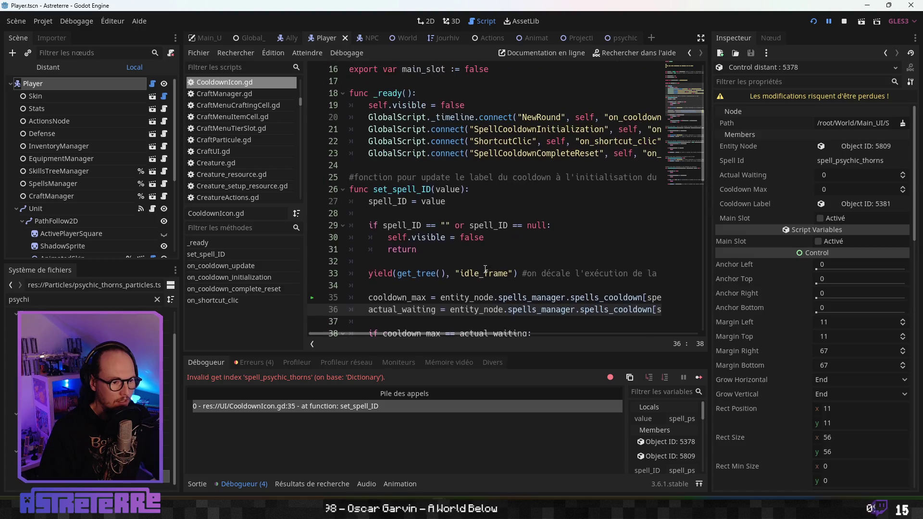
scroll(519, 250, down, 1)
click(451, 261)
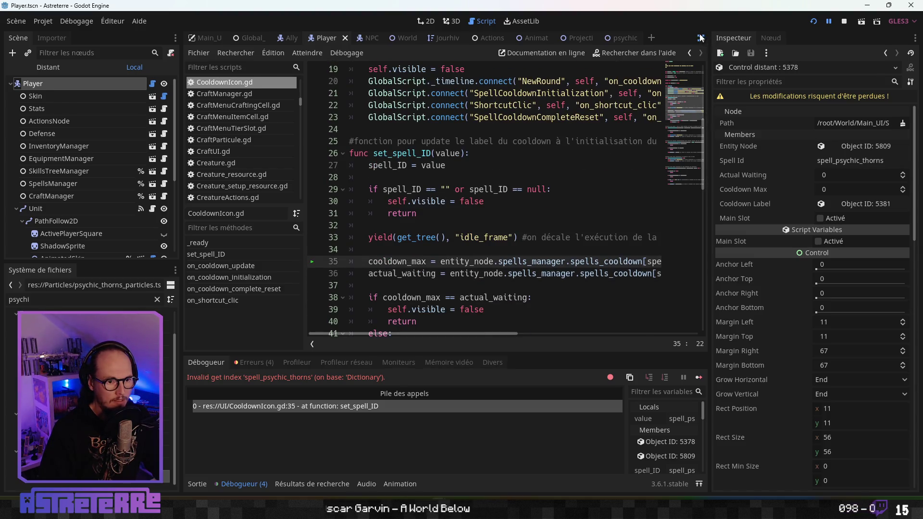
click(701, 38)
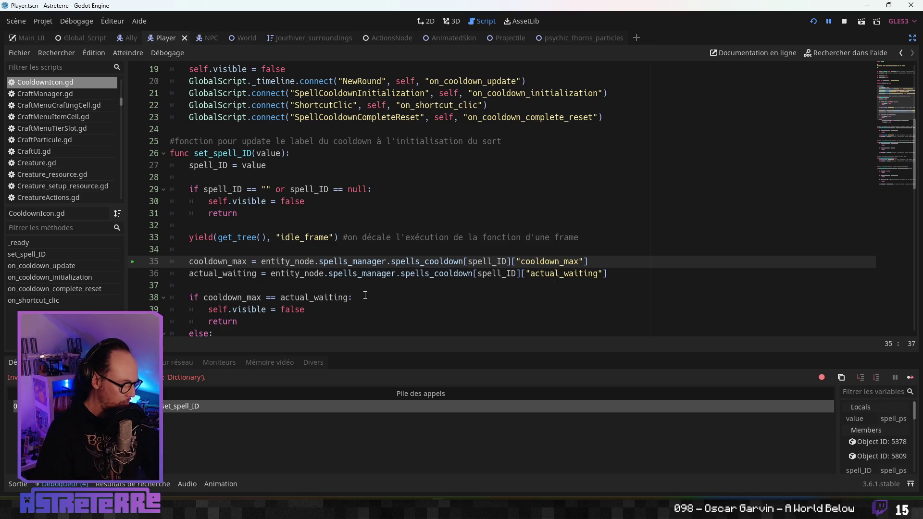
click(338, 273)
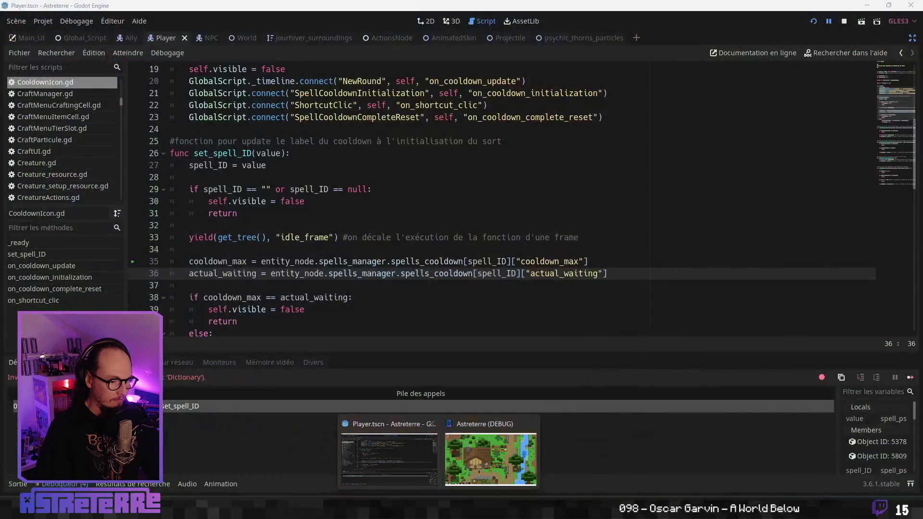
key(alt+Tab)
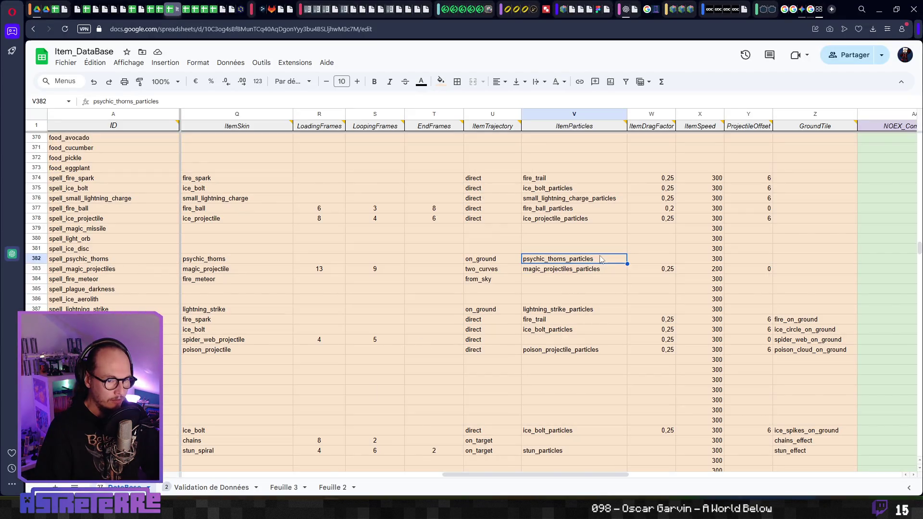
Step: Open the Actions_Catalog spreadsheet and select the spell_psychic_thorns entry in row 40
click(434, 259)
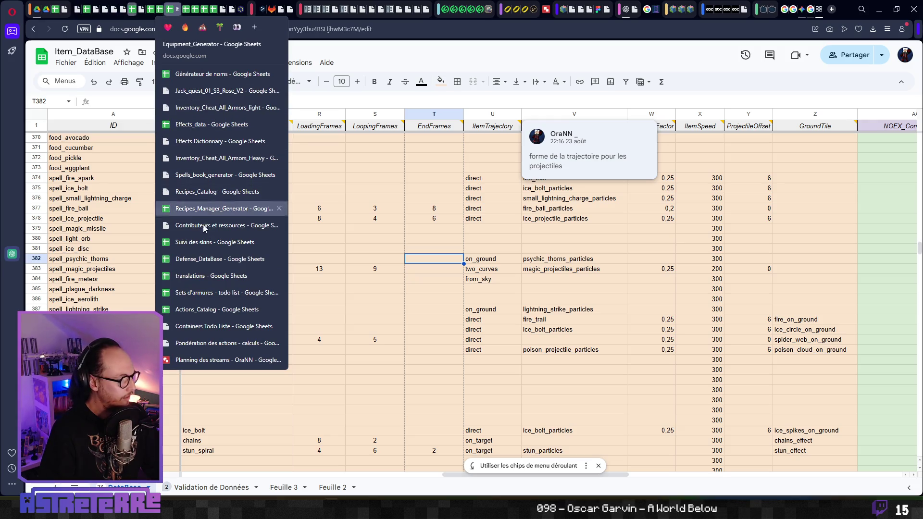
click(216, 309)
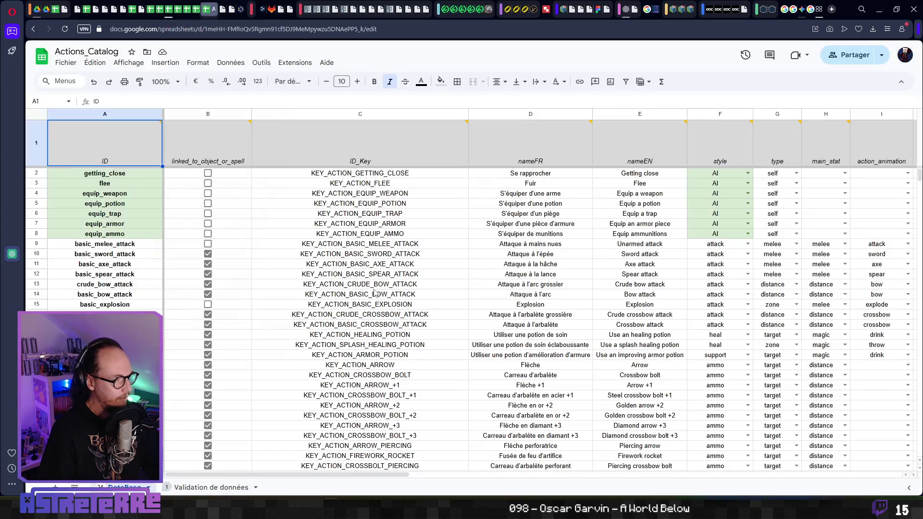
click(356, 343)
scroll(356, 343, down, 10)
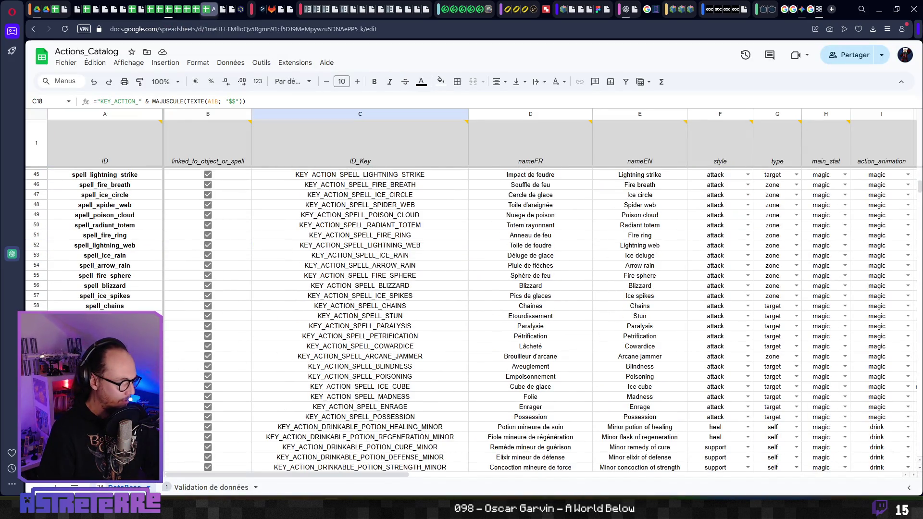
scroll(115, 310, up, 6)
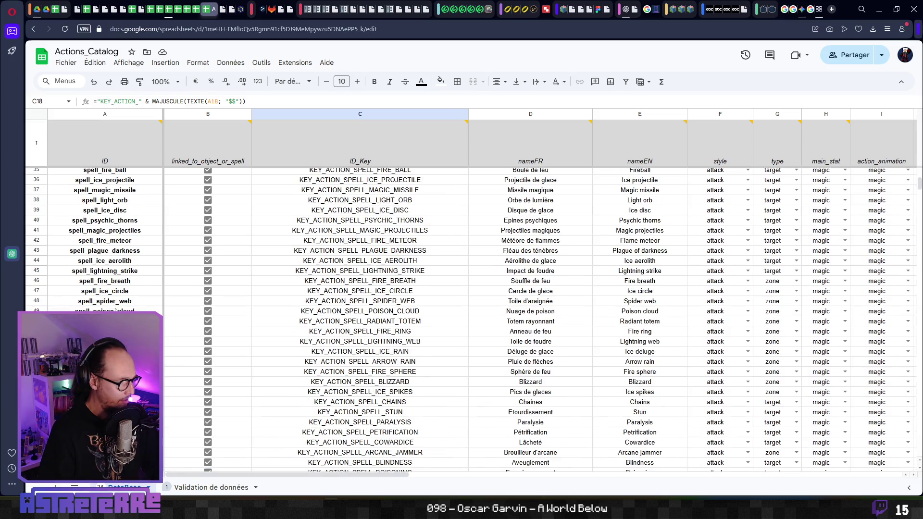
scroll(115, 310, down, 3)
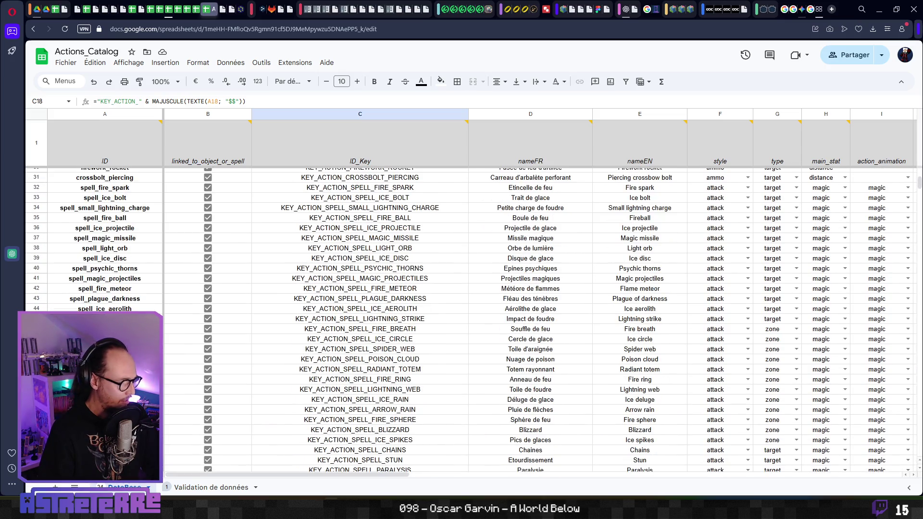
click(122, 271)
Step: Review row 40's values: cost 5, range 5, 2d3 dice, effect zone 1, cooldown 1
key(Right)
key(Right)
key(Right)
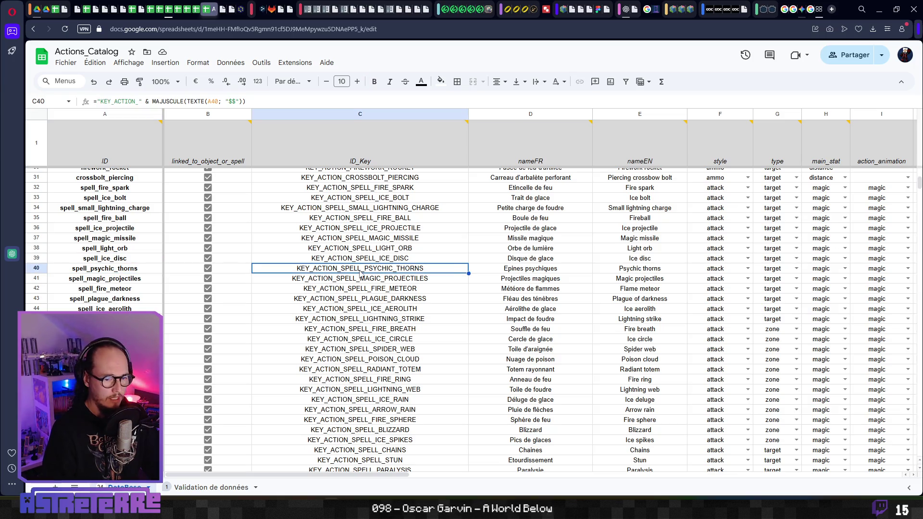
key(Right)
key(Right)
key(Right)
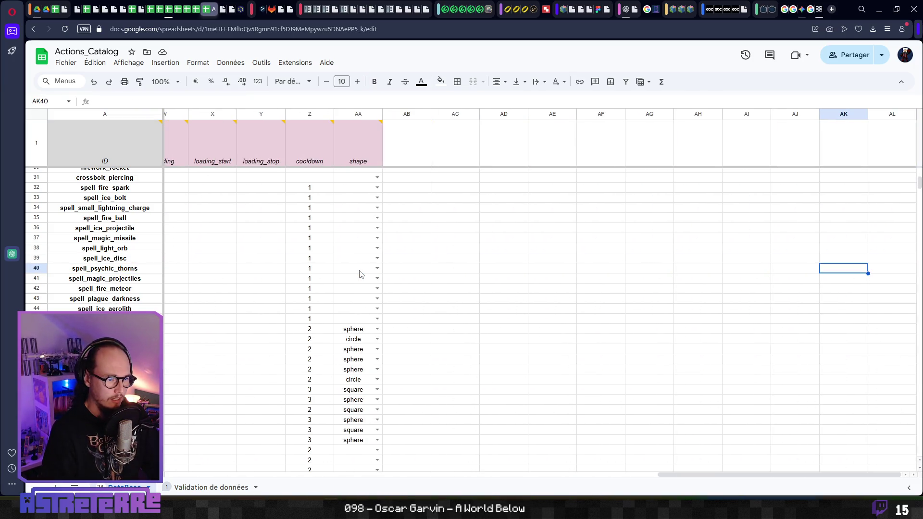
key(Right)
key(Right)
key(Left)
key(Left)
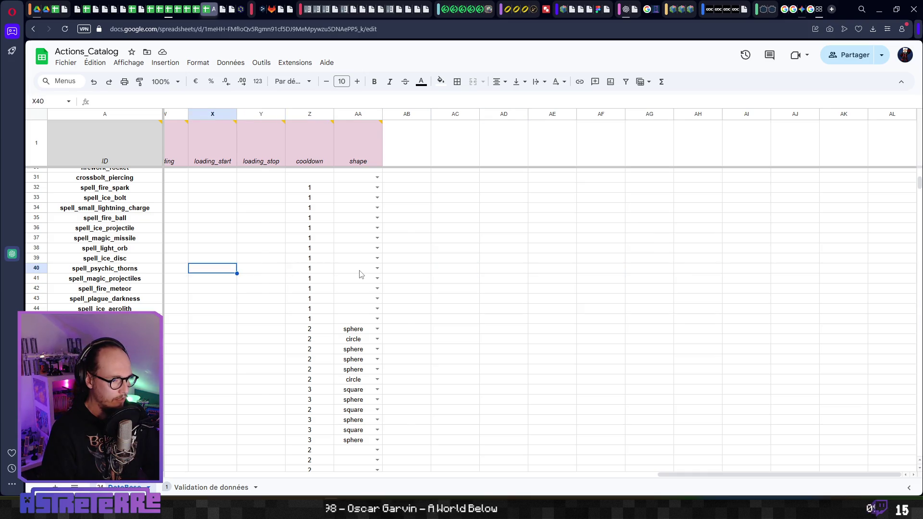
key(Left)
key(Left)
key(Left)
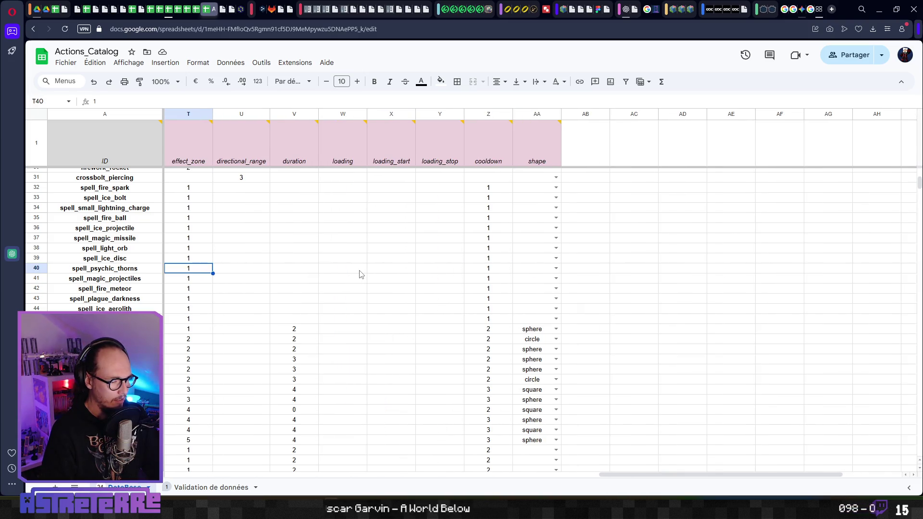
key(Right)
key(Right)
key(Right)
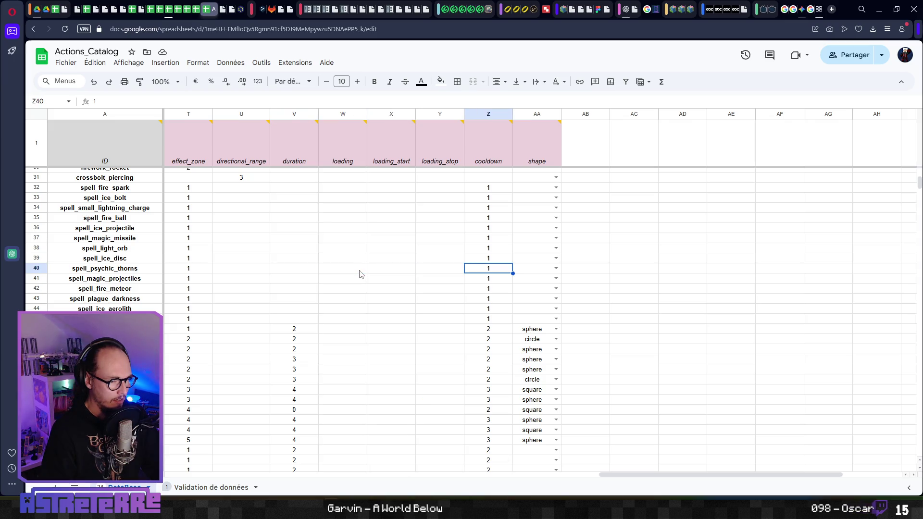
key(Left)
key(Left)
key(Left)
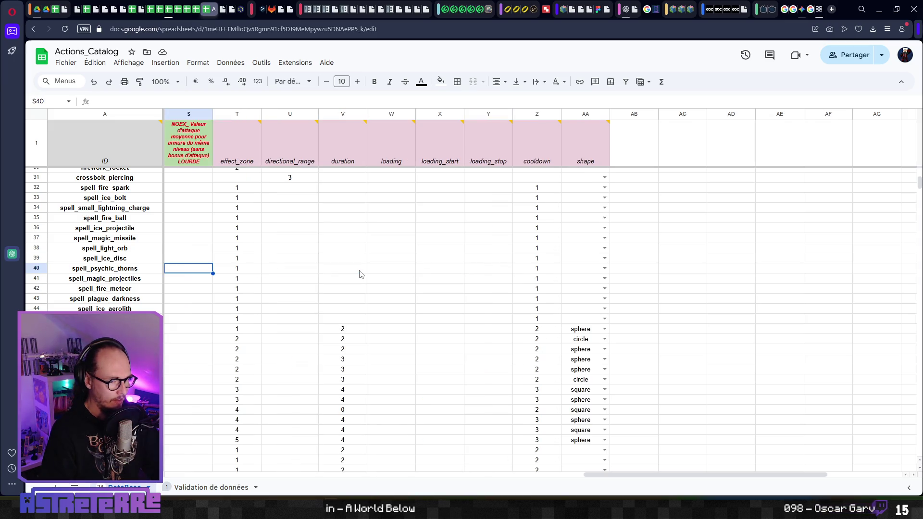
key(Left)
key(Left)
key(Left)
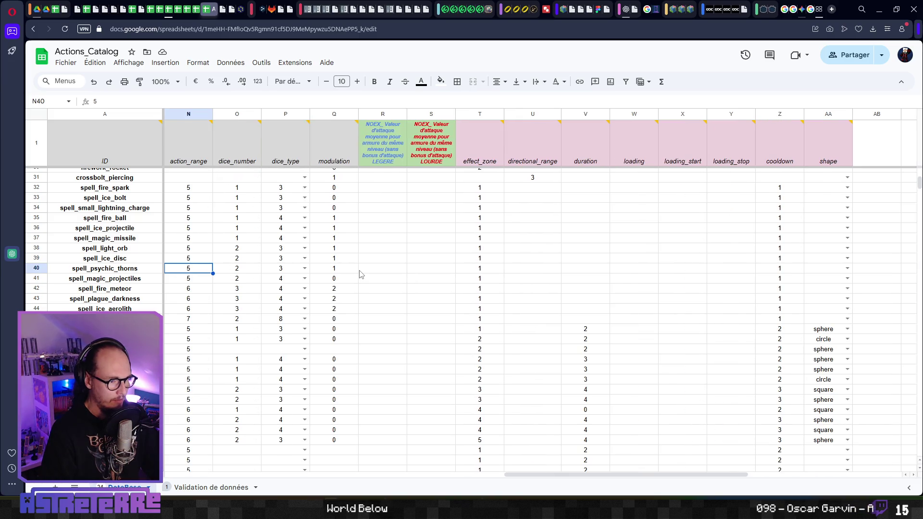
key(Left)
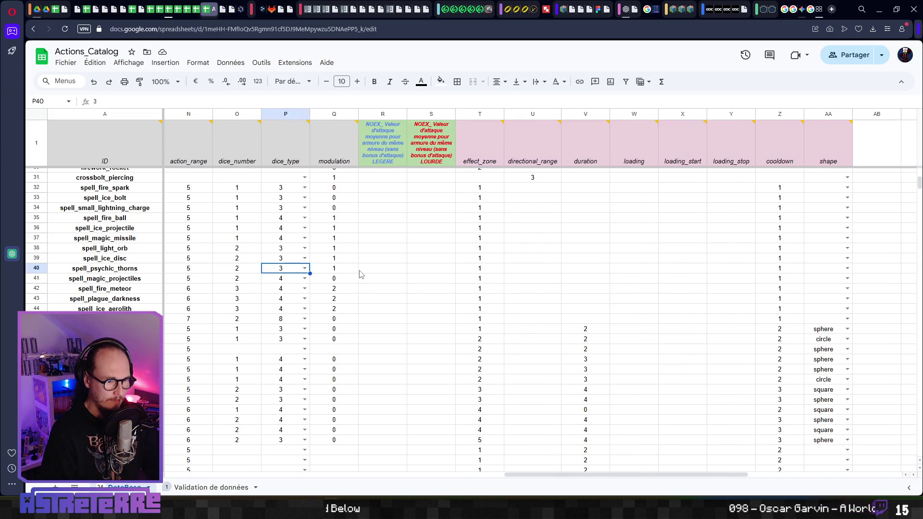
key(Left)
key(Left)
key(Left)
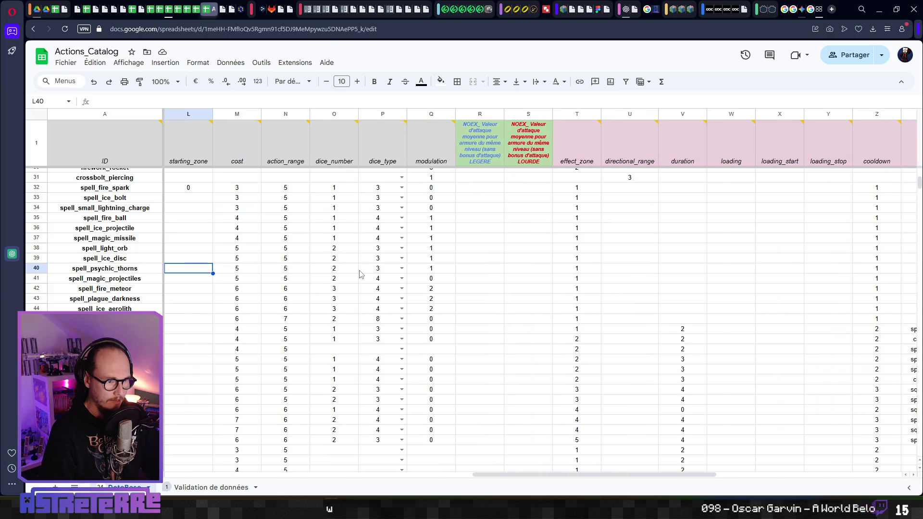
key(ctrl+Tab)
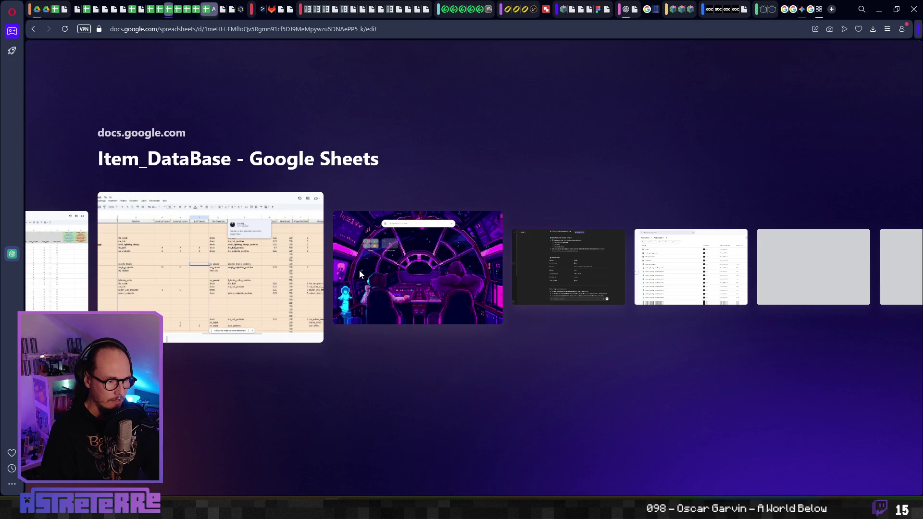
key(Left)
key(Left)
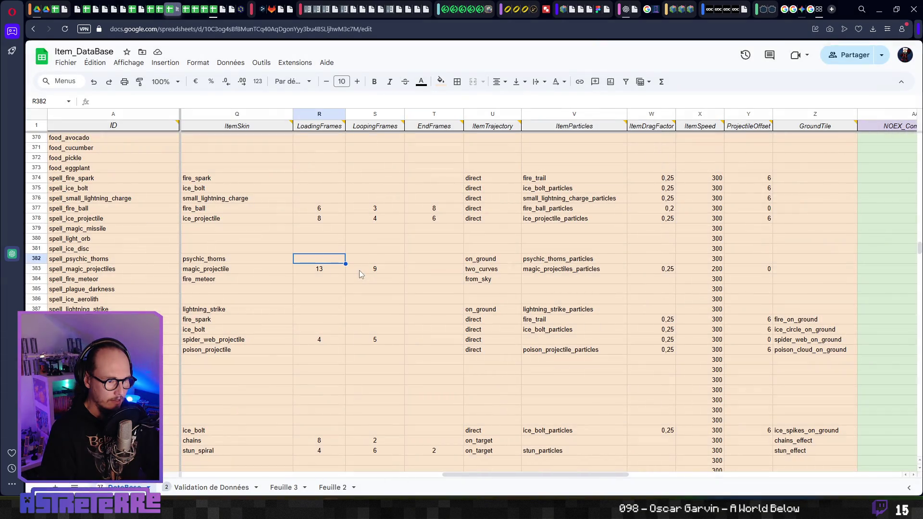
key(Right)
key(Right)
key(Right)
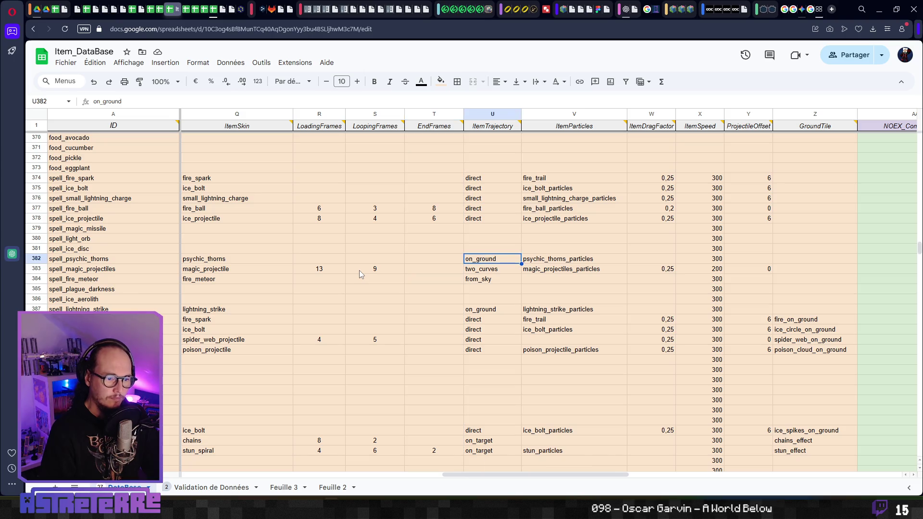
key(Right)
key(Right)
key(Right)
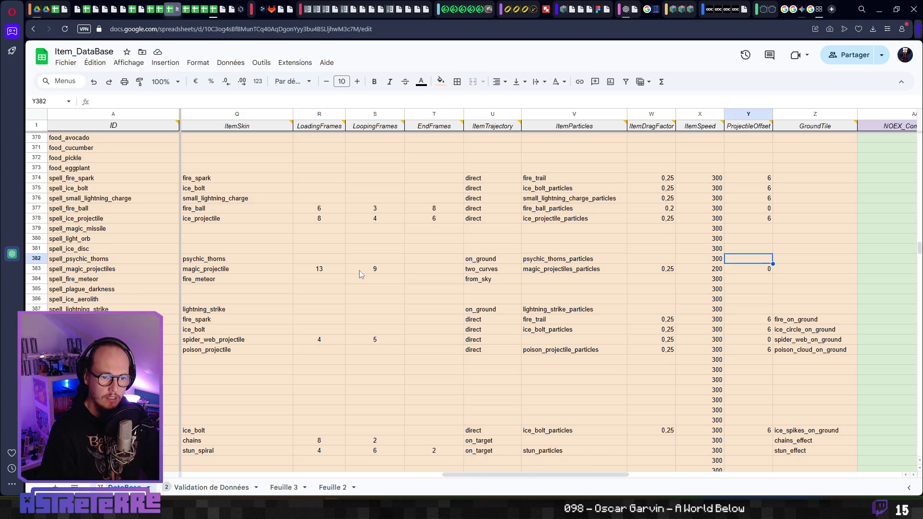
key(Right)
key(Right)
key(Right)
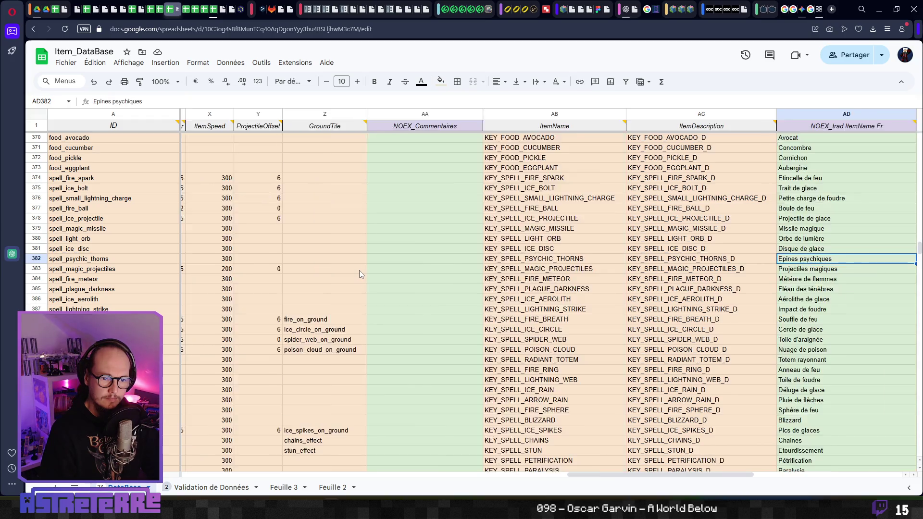
key(Right)
key(Right)
key(Right)
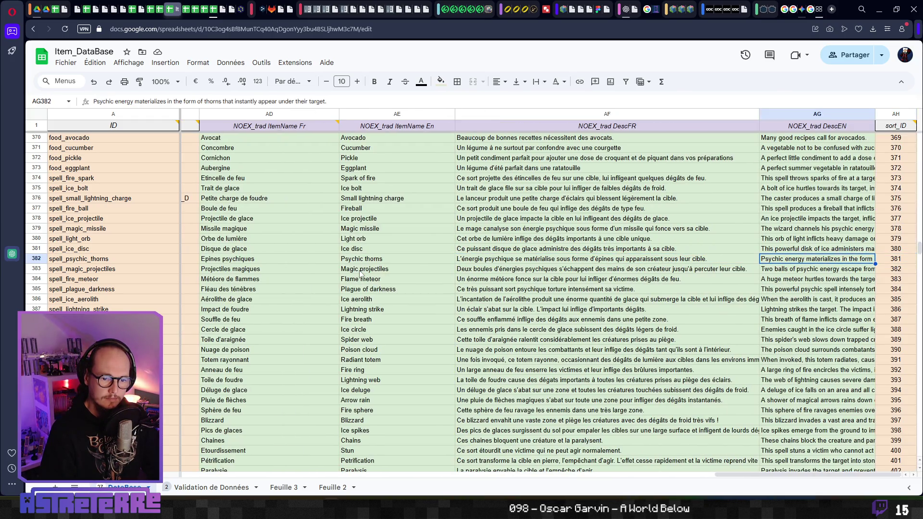
key(Left)
key(Left)
key(Left)
key(Left)
key(Left)
key(Left)
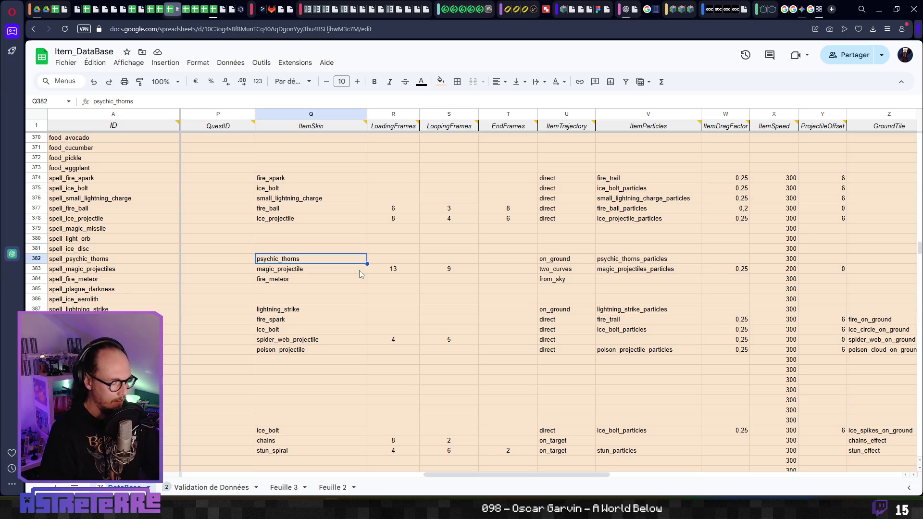
key(alt+Tab)
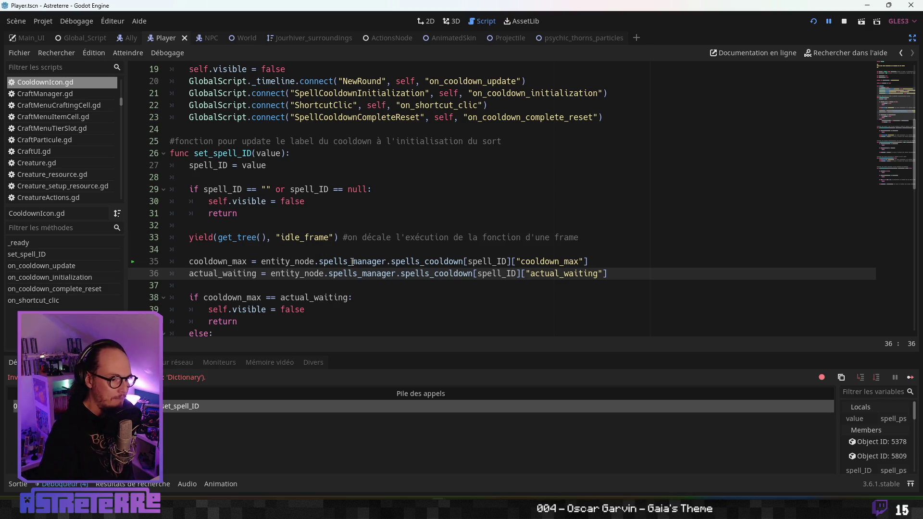
Step: Check the Errors list, rerun the game with F5, and turn off distraction-free mode to restore docks
click(388, 261)
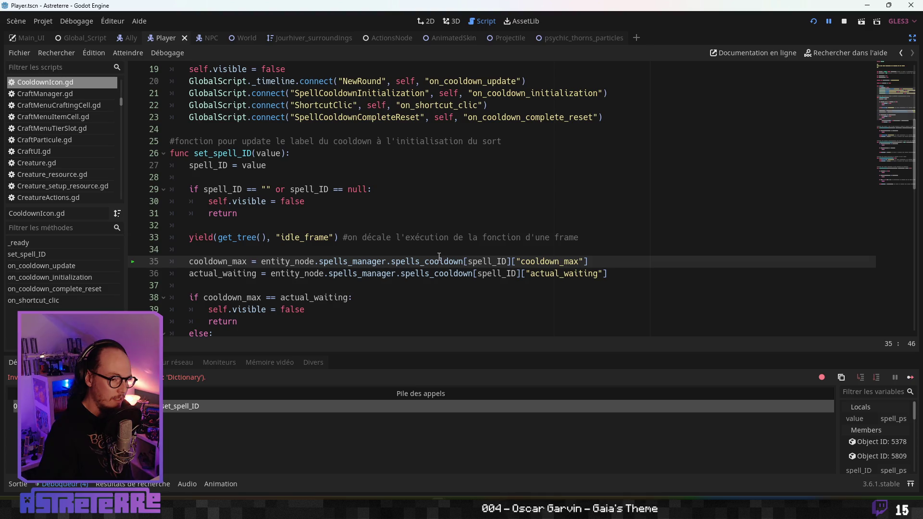
click(67, 362)
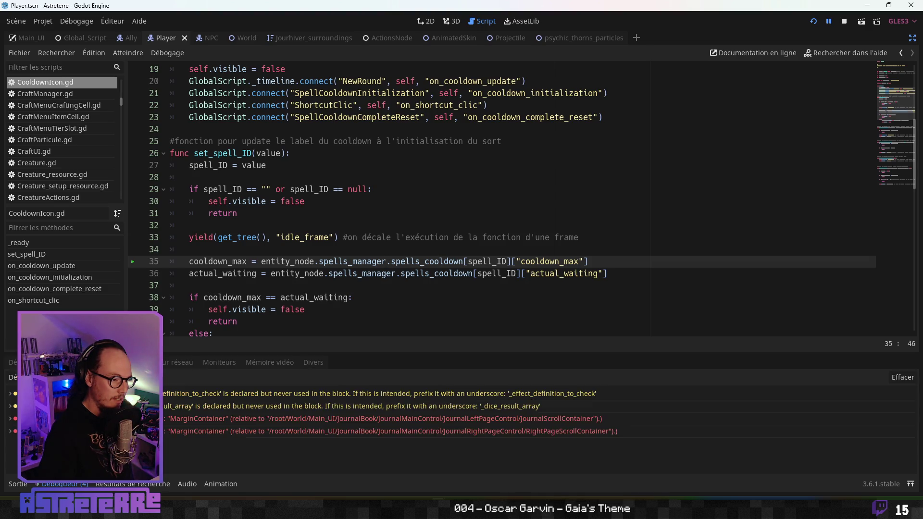
mouse_move(191, 427)
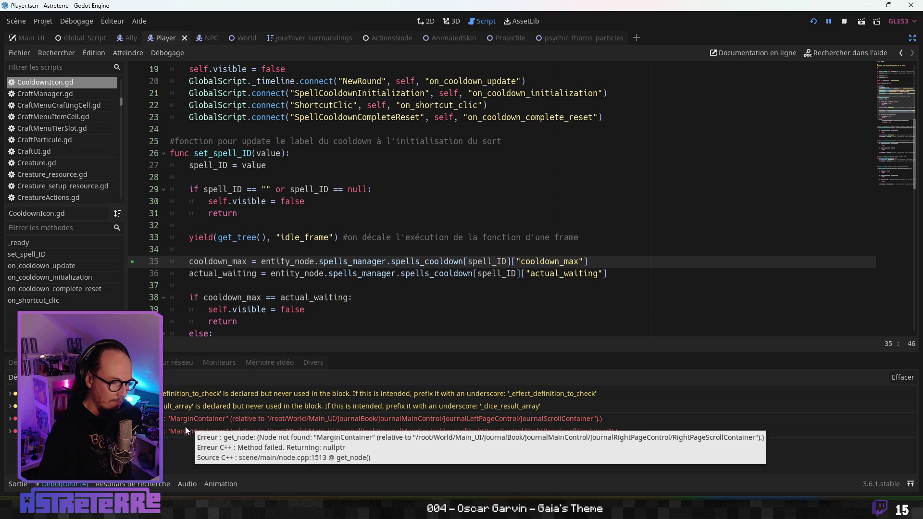
key(F5)
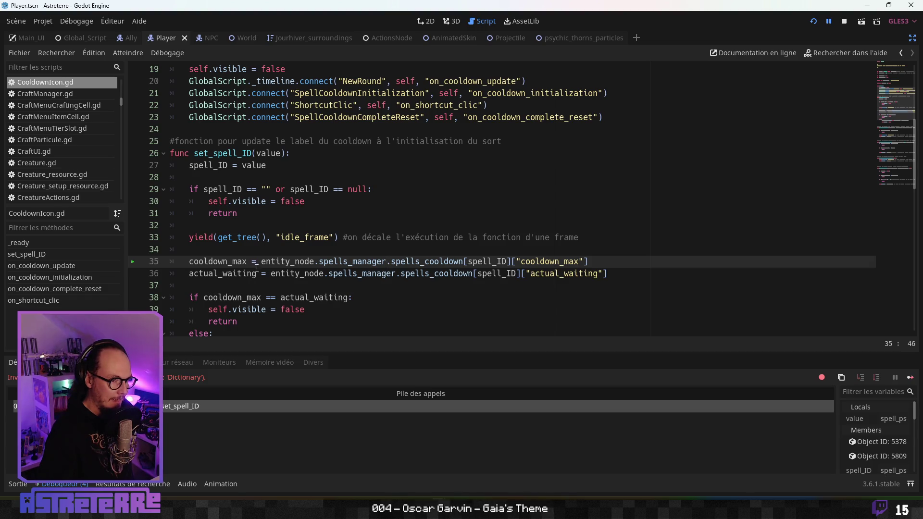
key(ctrl+shift+F11)
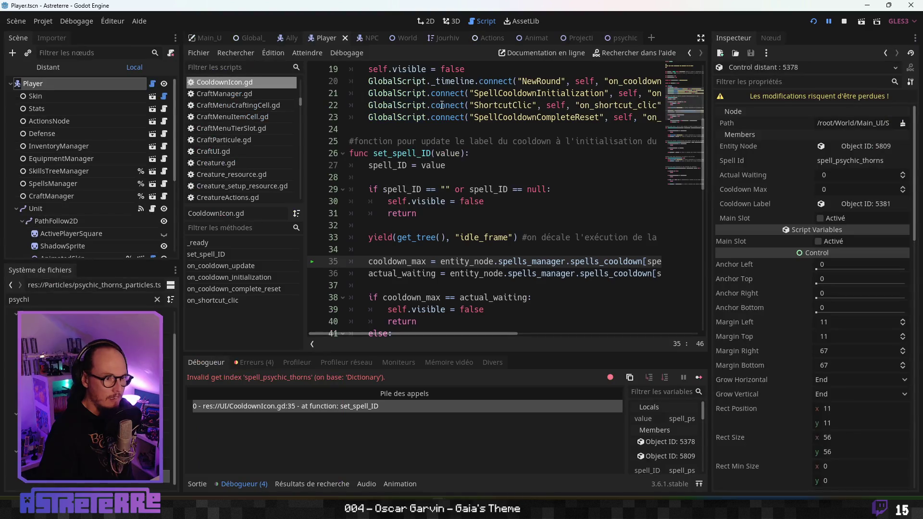
Step: In the Remote scene tree, revisit error line 35 and inspect the cooldown label and SpellsBookUI
click(49, 67)
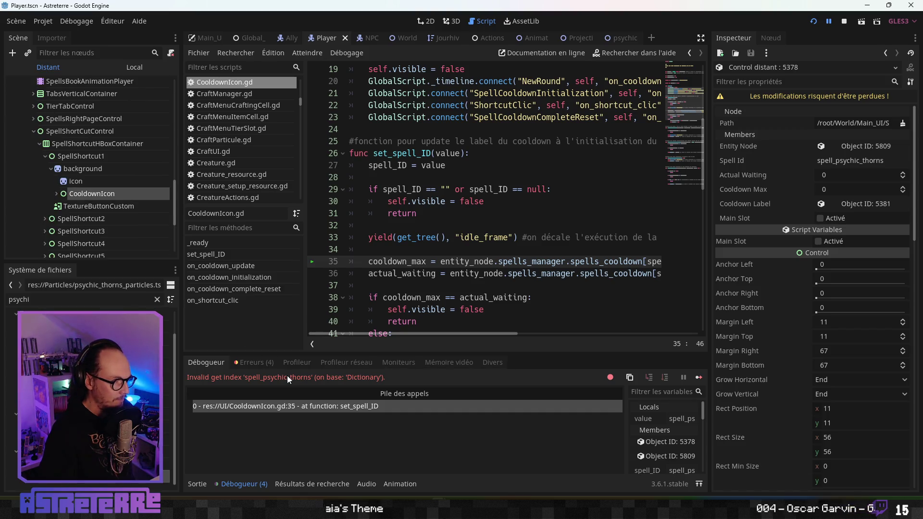
click(292, 408)
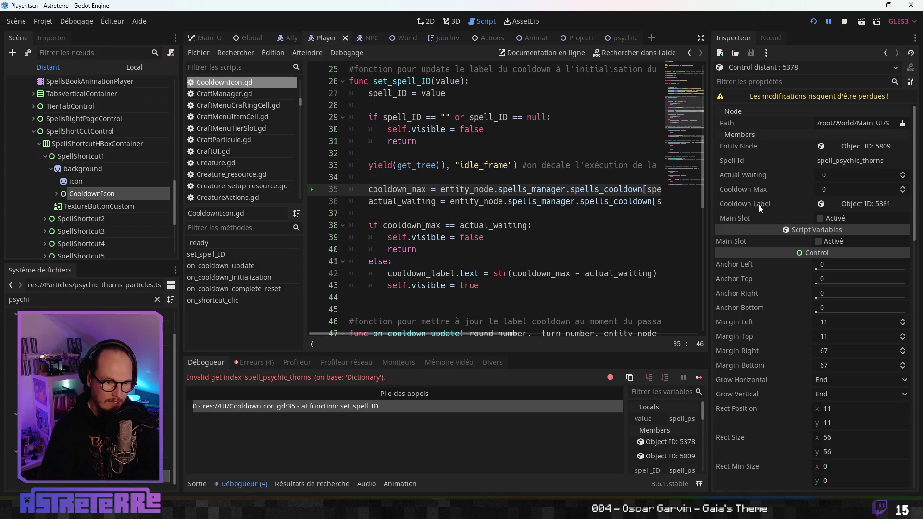
click(874, 205)
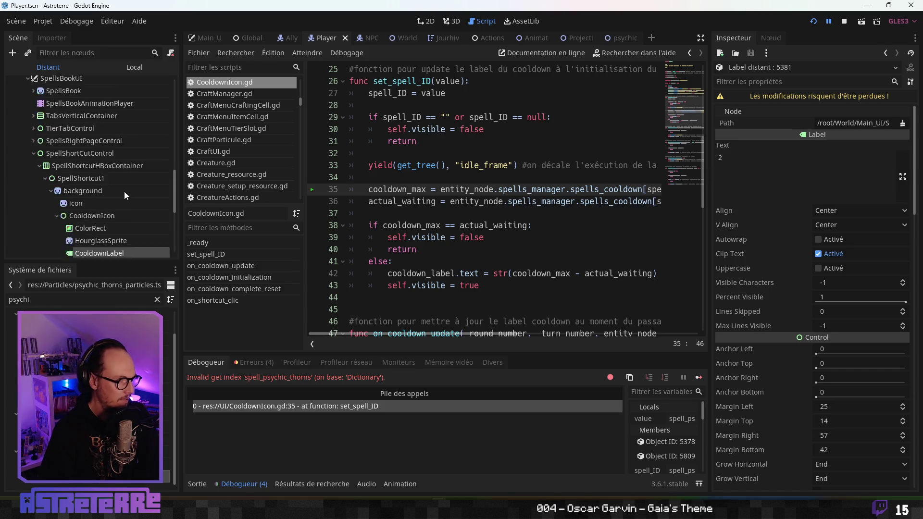
click(29, 145)
click(27, 158)
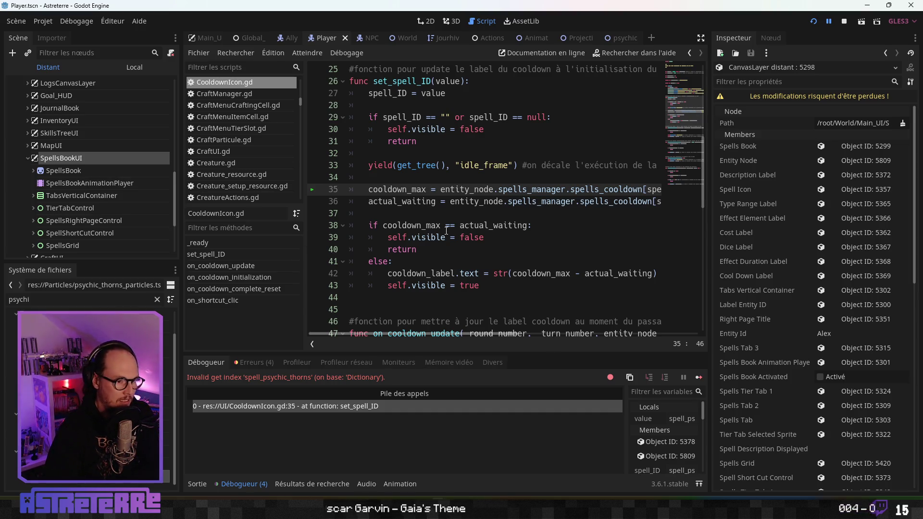
click(461, 189)
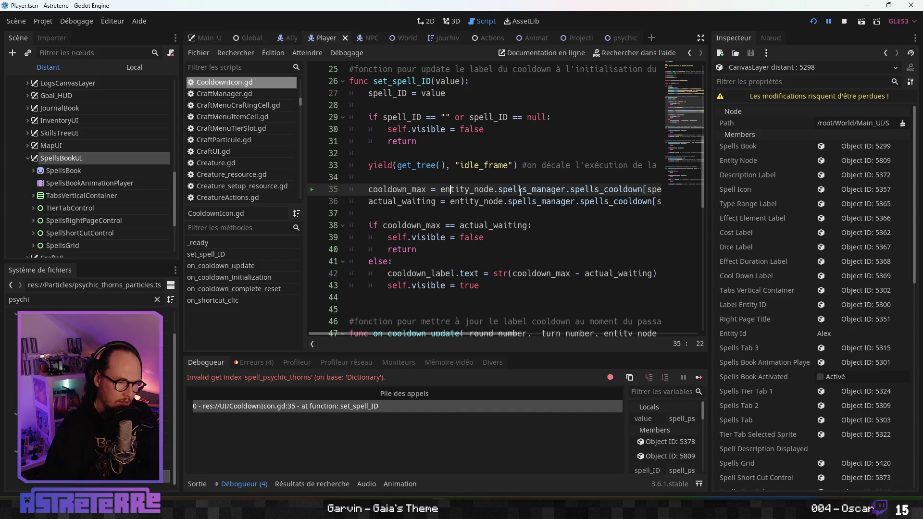
mouse_move(435, 336)
mouse_down()
mouse_move(502, 336)
mouse_move(486, 336)
mouse_up()
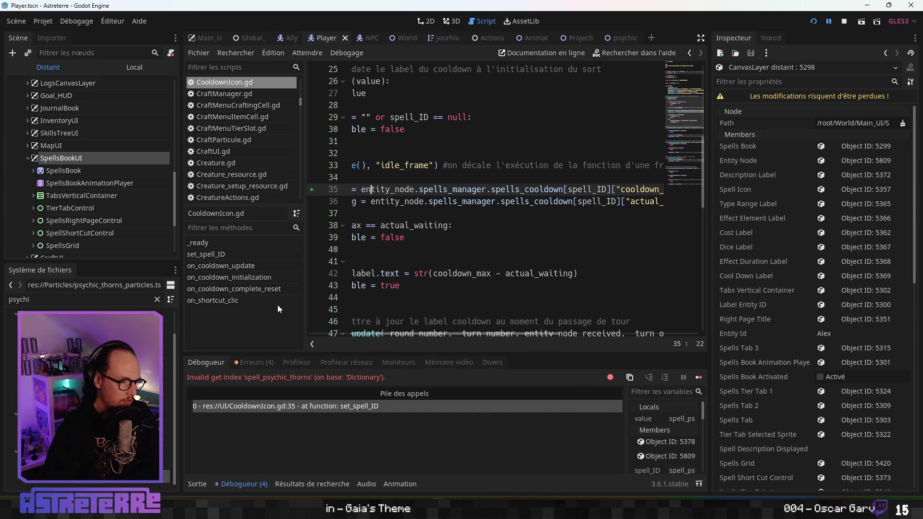
Step: Expand World > GameBoard > Player in the remote tree and select the SpellsManager node
scroll(57, 164, up, 5)
click(24, 216)
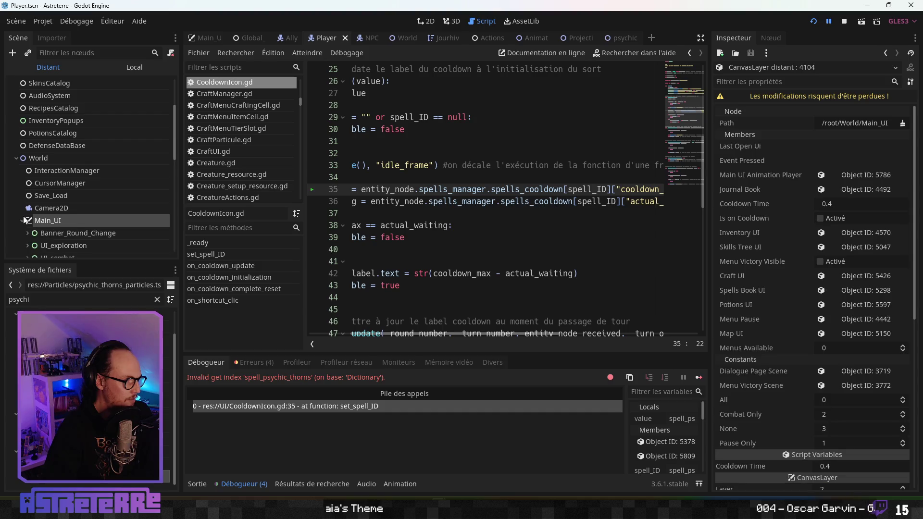
scroll(41, 226, down, 1)
scroll(37, 217, up, 3)
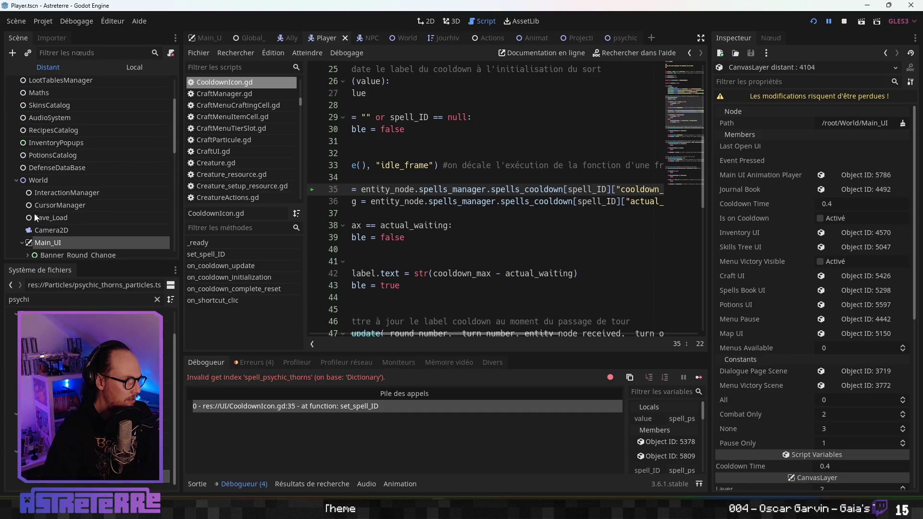
click(20, 181)
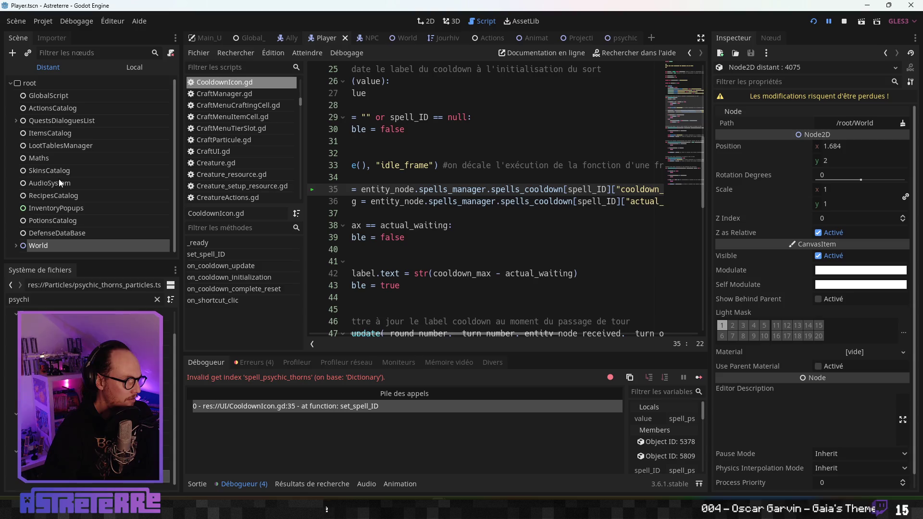
click(16, 246)
scroll(53, 235, down, 5)
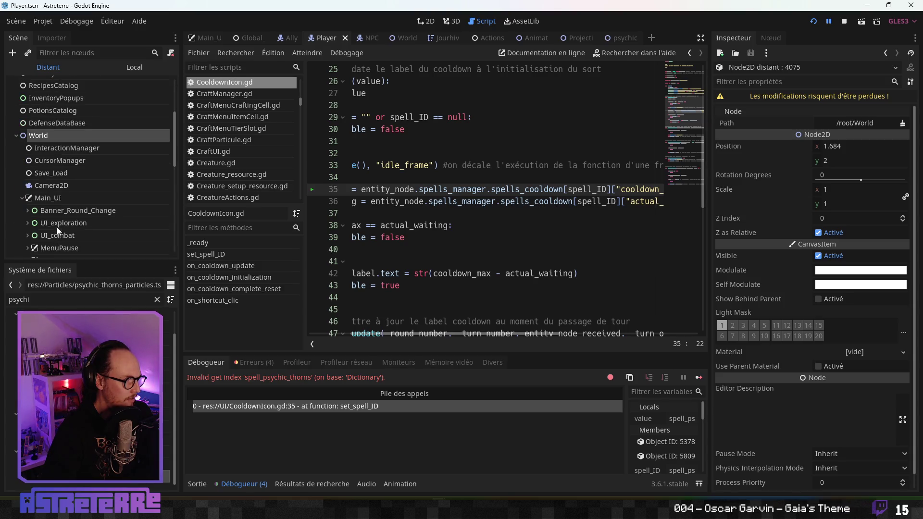
click(22, 220)
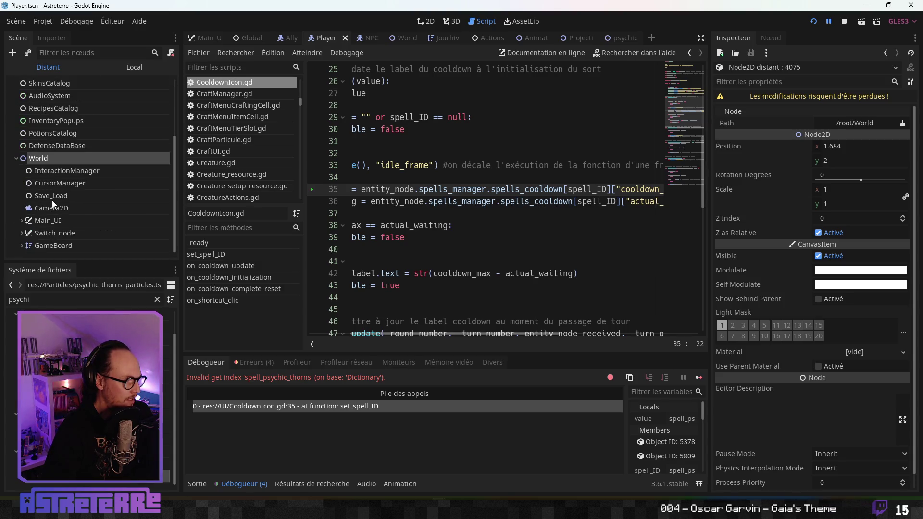
click(21, 244)
scroll(56, 232, down, 4)
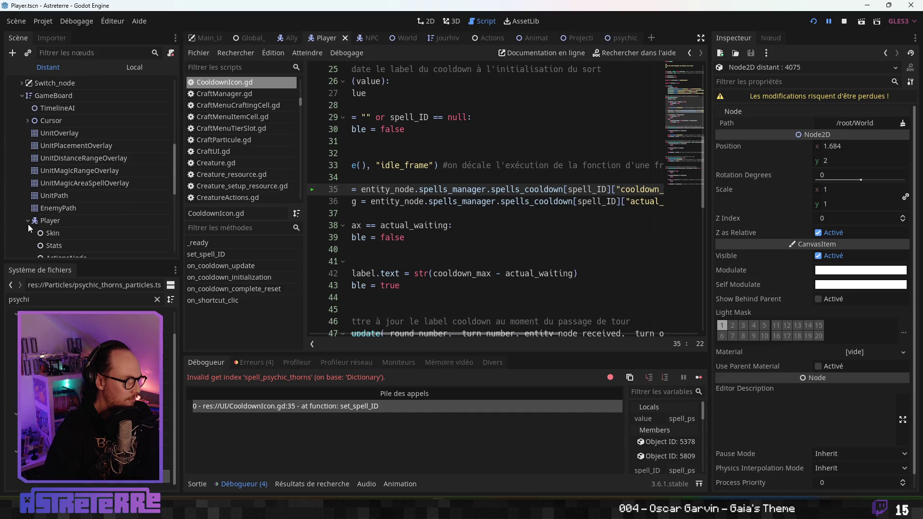
click(28, 224)
click(51, 221)
scroll(57, 223, down, 3)
scroll(69, 204, down, 2)
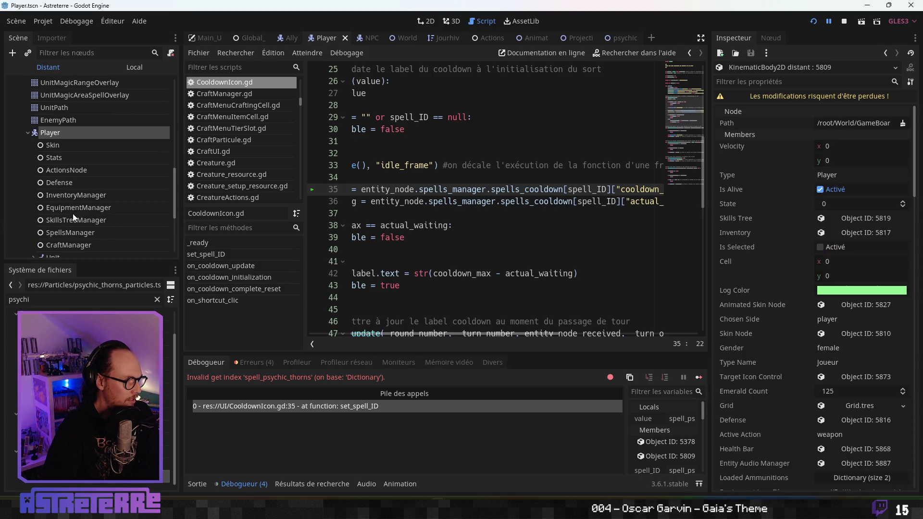
click(71, 231)
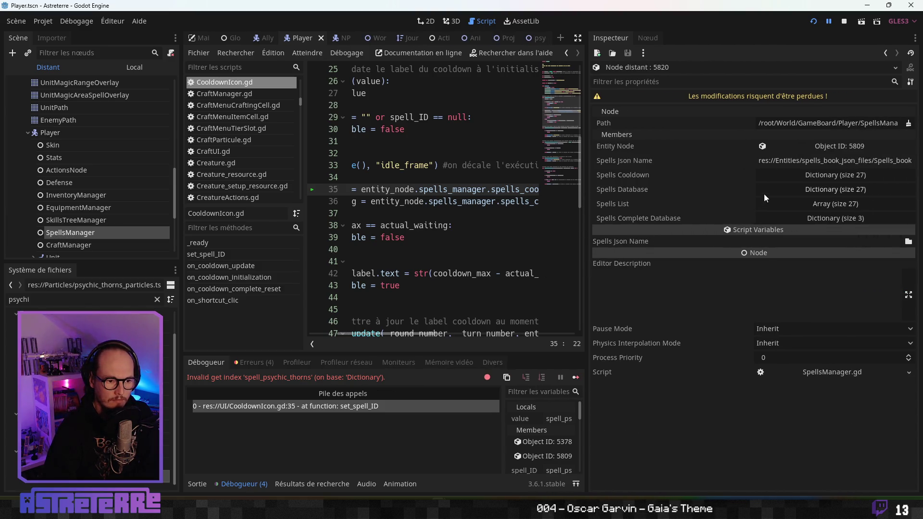
Step: Expand the 27-entry Spells Cooldown dictionary and compare it with the line 36 cooldown lookup
click(843, 176)
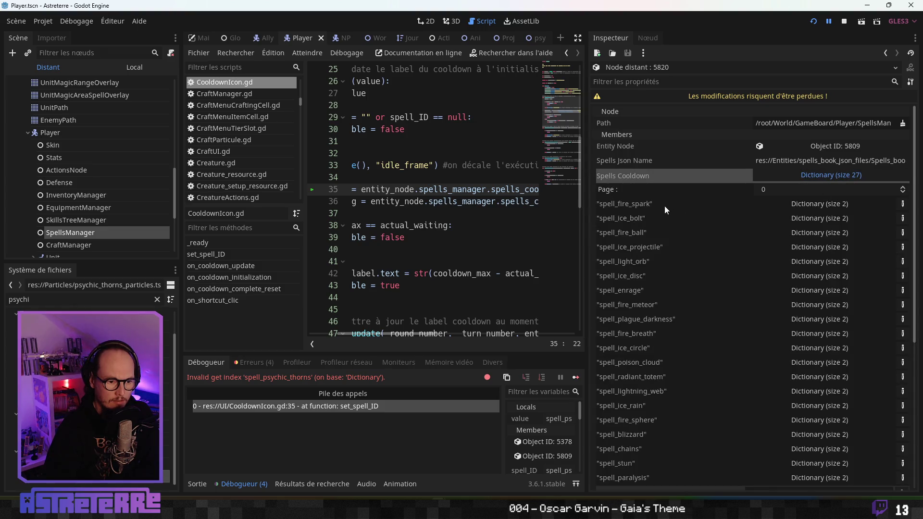
scroll(646, 332, down, 2)
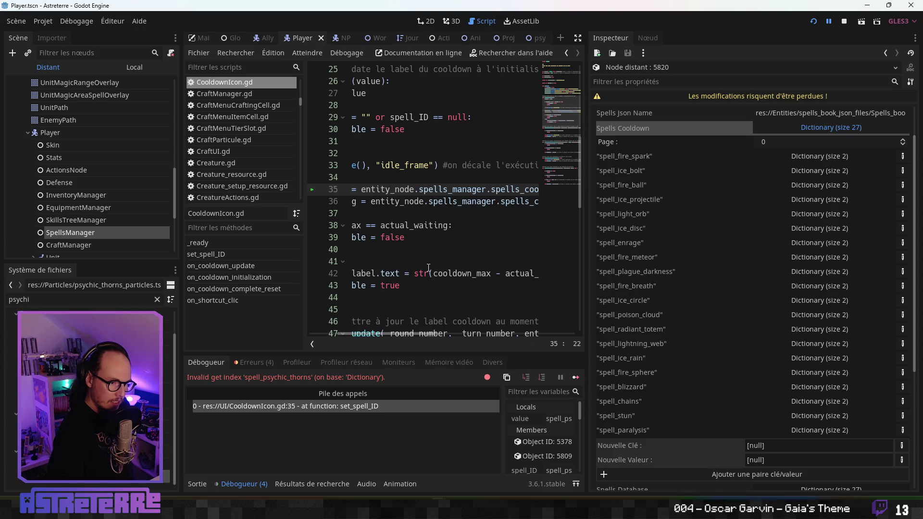
click(423, 232)
click(454, 201)
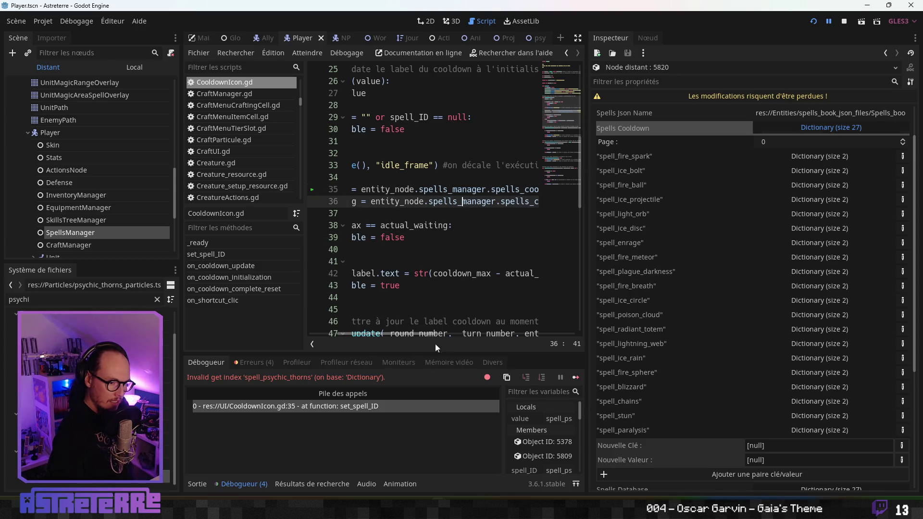
mouse_move(409, 334)
mouse_down()
mouse_move(368, 341)
mouse_move(474, 334)
mouse_move(371, 339)
mouse_up()
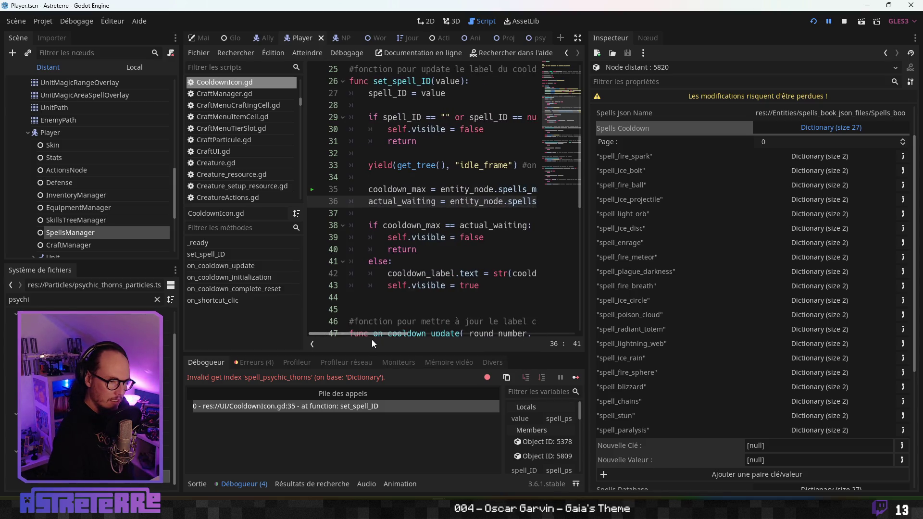
mouse_move(371, 340)
mouse_down()
mouse_move(393, 337)
mouse_move(377, 338)
mouse_up()
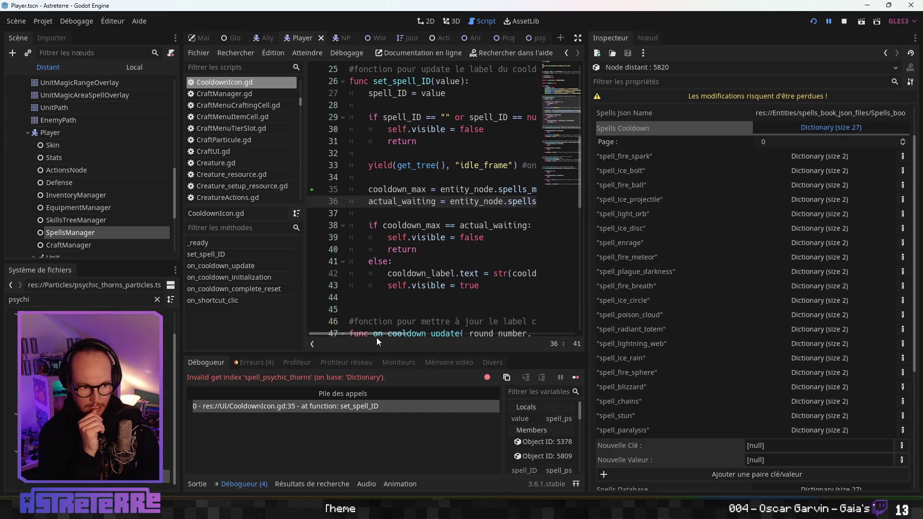
Step: Scroll through CooldownIcon.gd, then open the astreterre project folder in File Explorer
scroll(435, 235, up, 3)
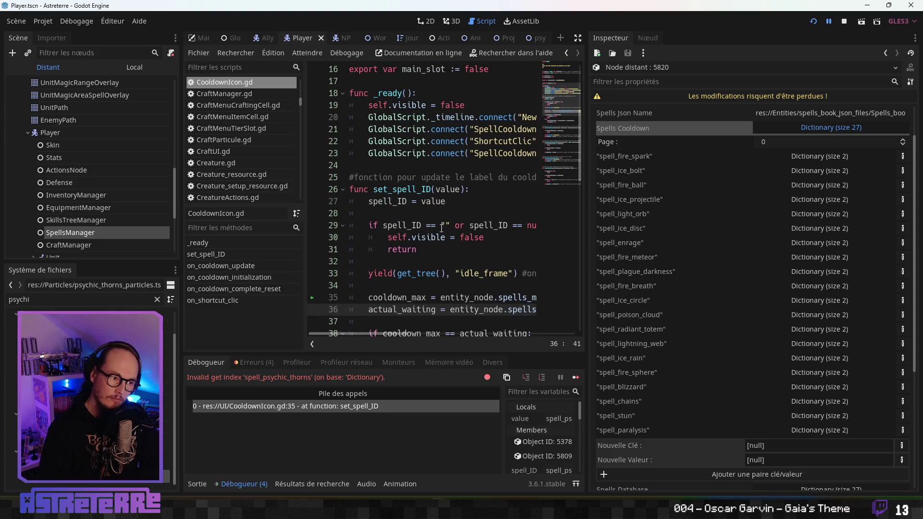
scroll(442, 228, up, 3)
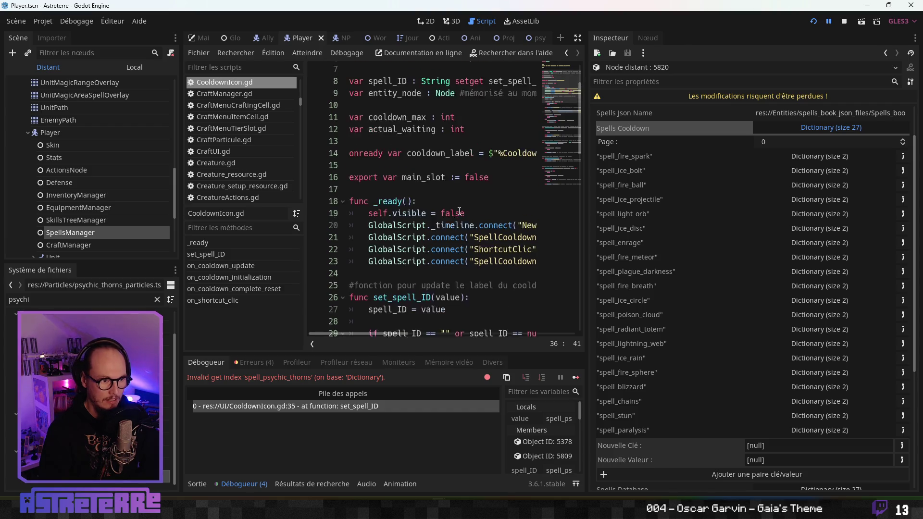
scroll(459, 211, up, 2)
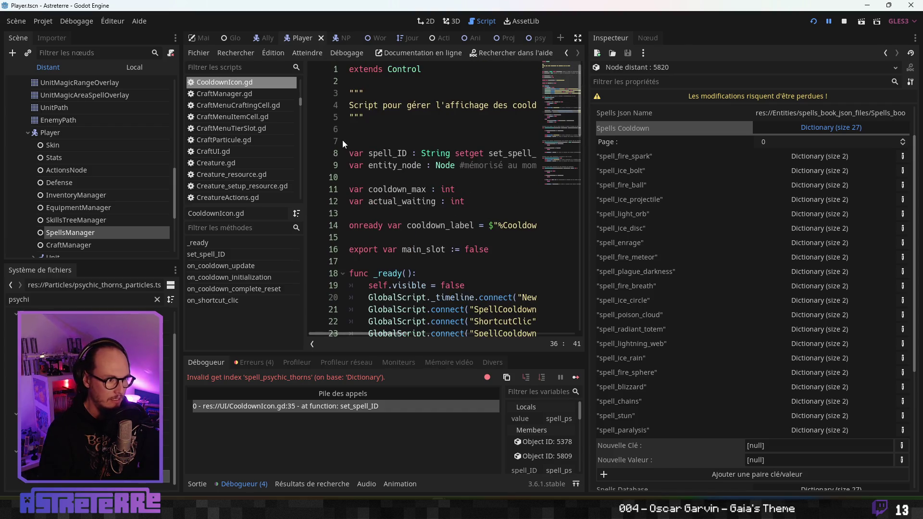
scroll(421, 215, down, 5)
scroll(421, 214, down, 4)
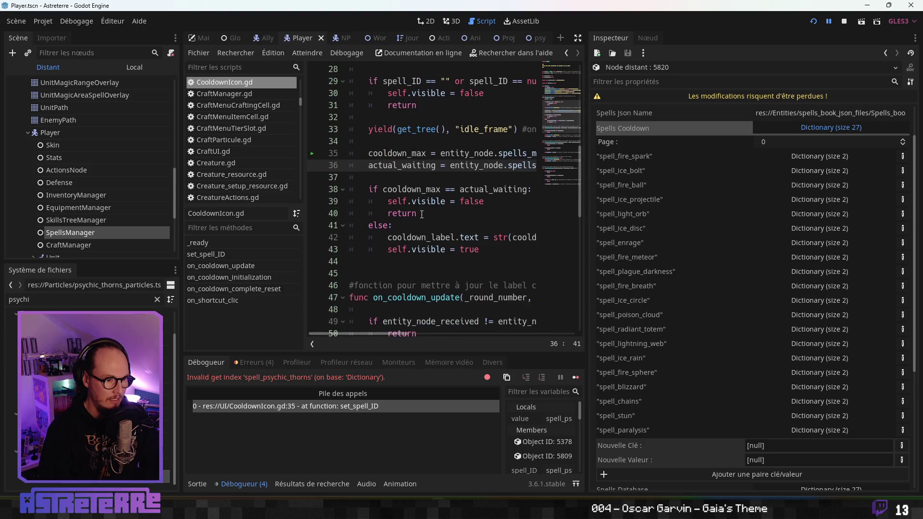
scroll(418, 215, down, 5)
scroll(417, 215, up, 1)
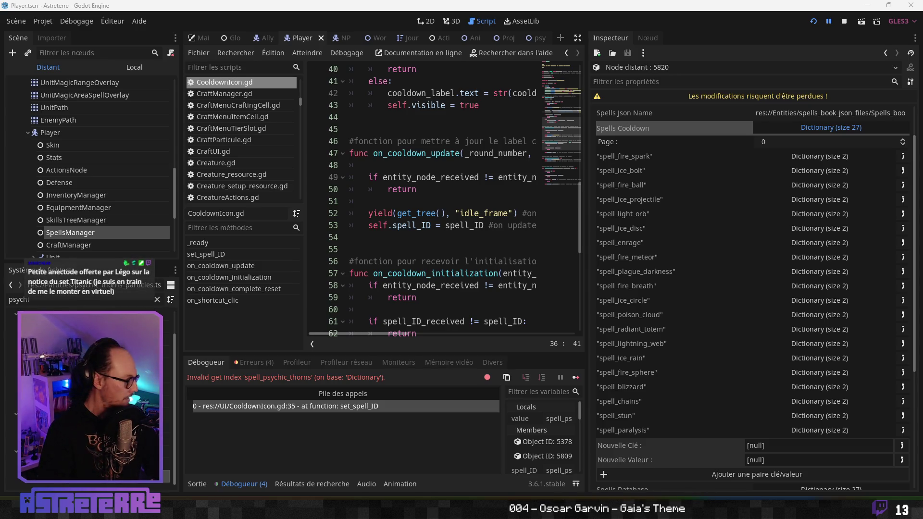
key(super+e)
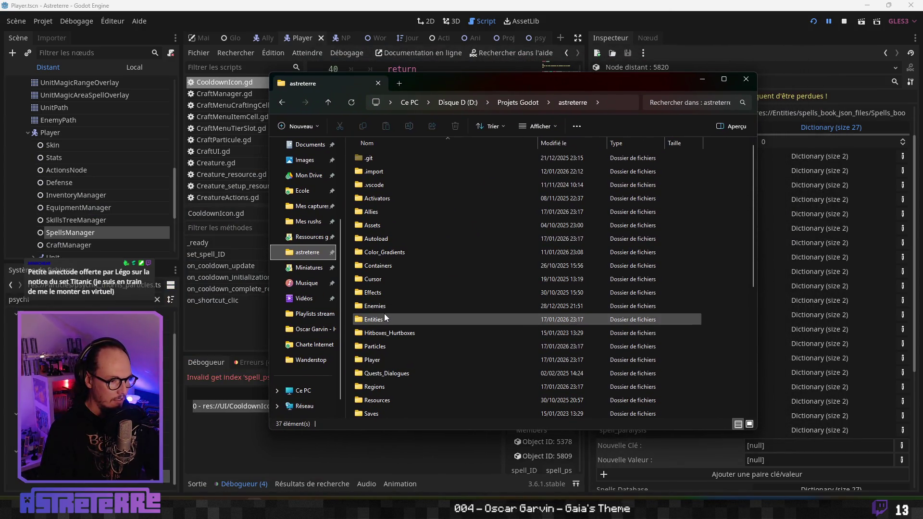
Step: Open Spells_book_Alex.json from Entities > spells_book_json_files in a text editor
double_click(385, 314)
double_click(413, 225)
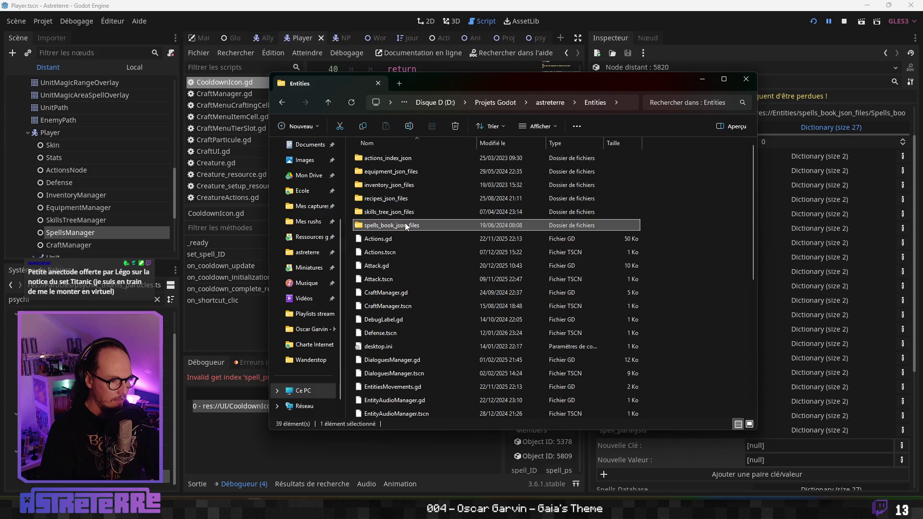
click(412, 158)
double_click(412, 159)
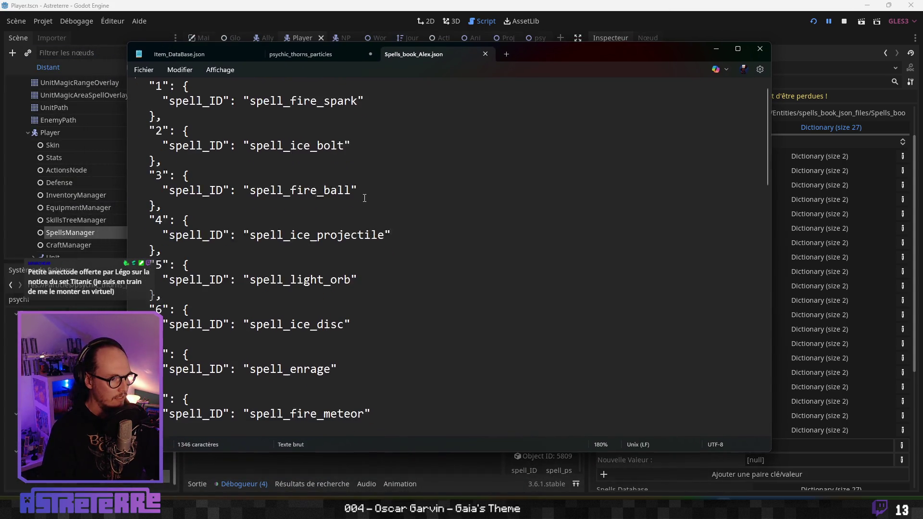
Step: Duplicate the last spell entry, 27 (spider_web), at the end of the spells book
scroll(365, 198, down, 15)
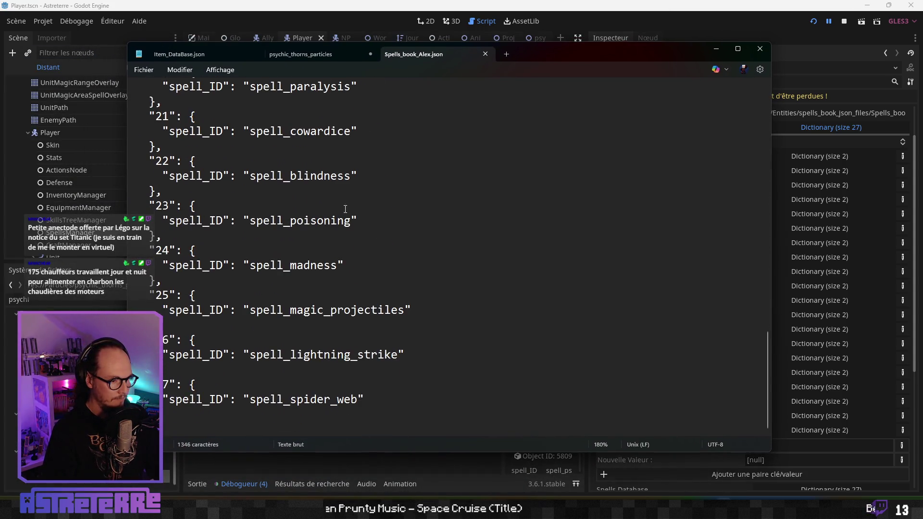
key(ctrl+f)
text(spell_psychi)
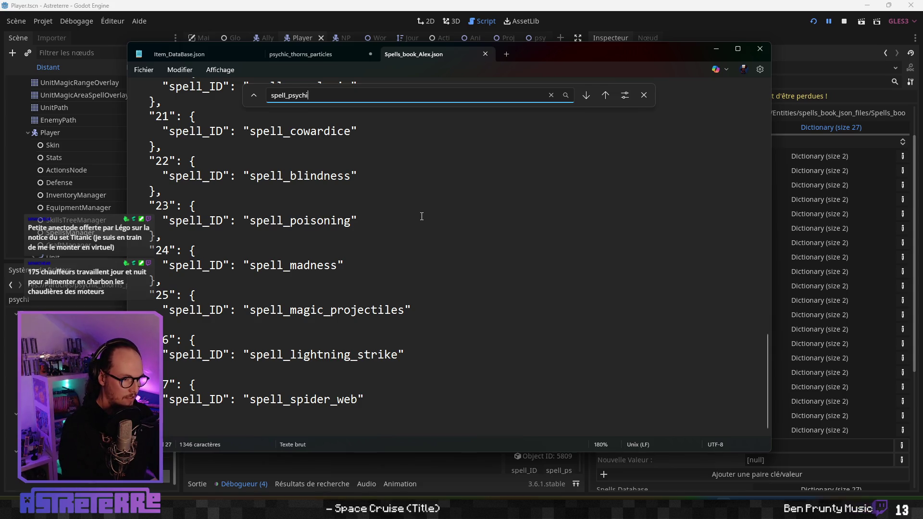
key(Escape)
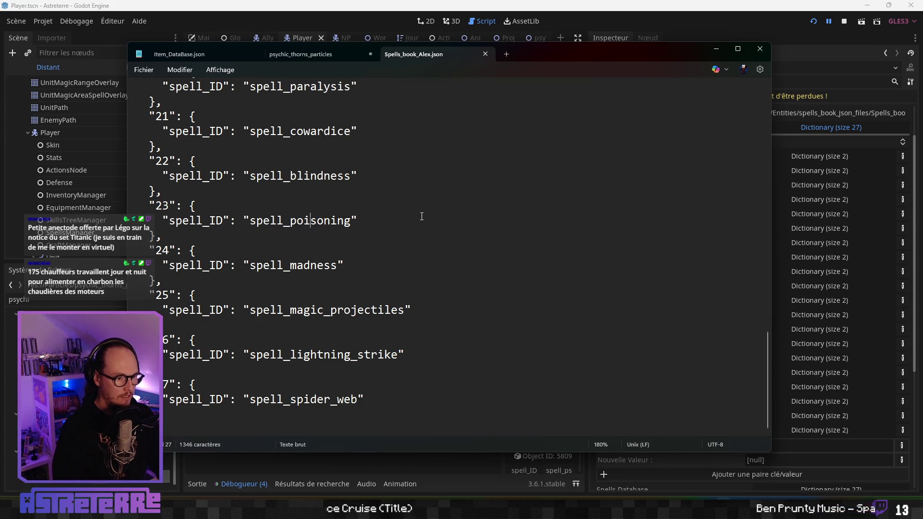
drag(365, 400, 200, 388)
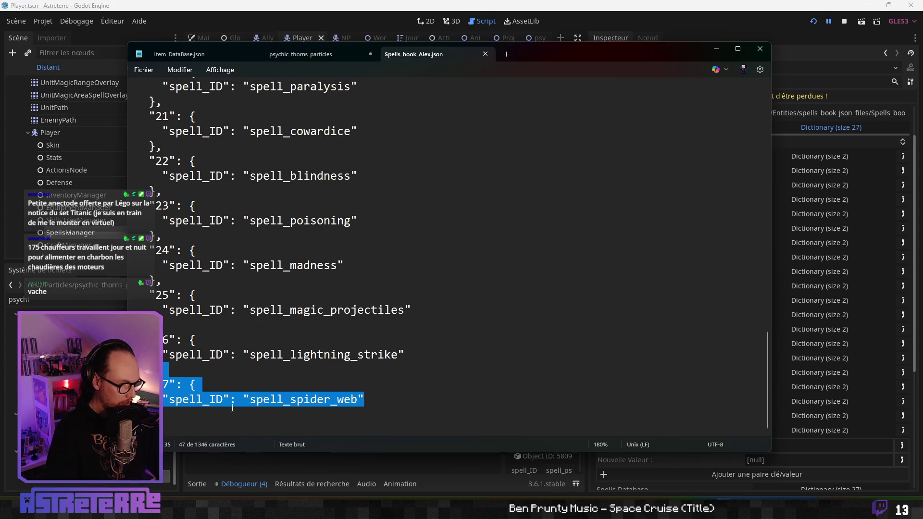
click(376, 403)
text(},   "27": {     "spell_ID": "spell_spider_web")
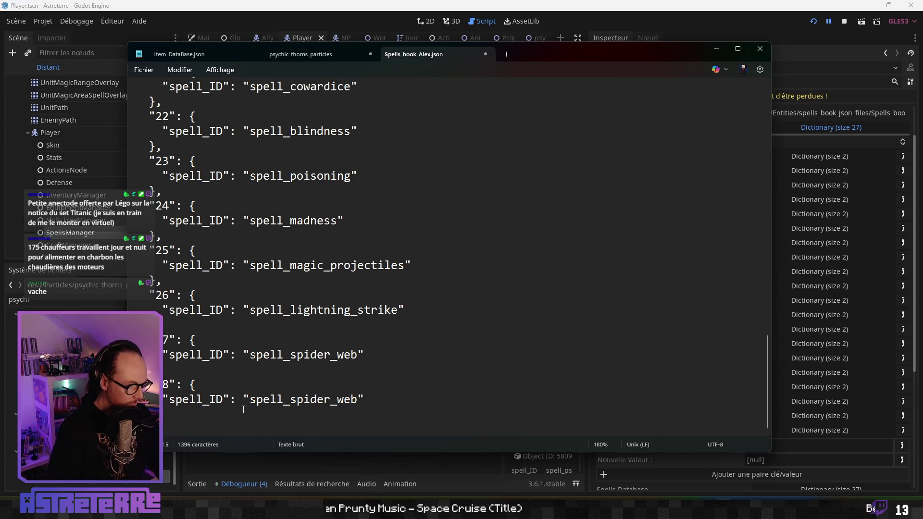
Step: Change the copy's spell ID to spell_psychic_thorns, then close the file and minimize Explorer
drag(360, 401, 290, 400)
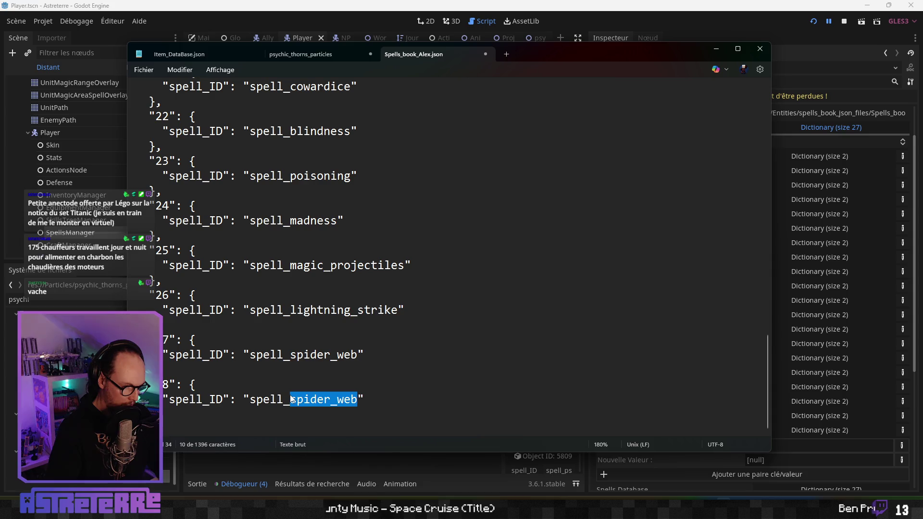
text(psychic_thorns)
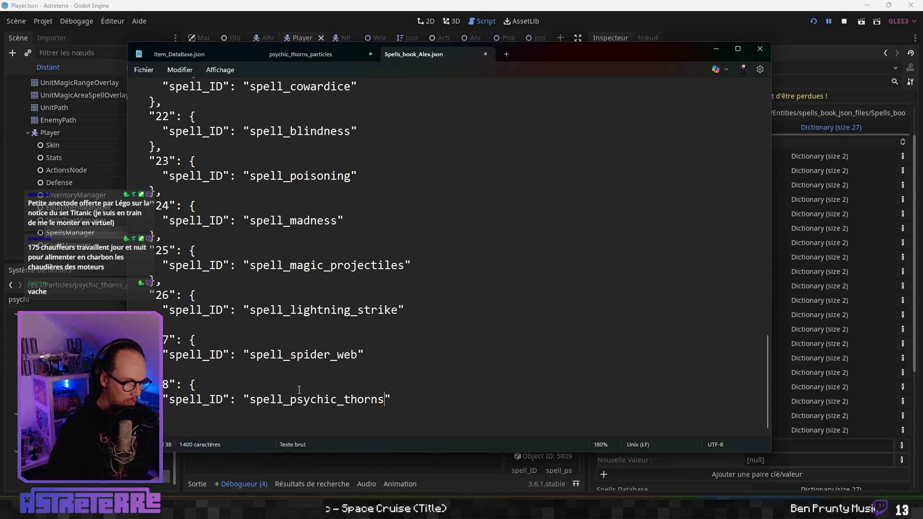
click(309, 370)
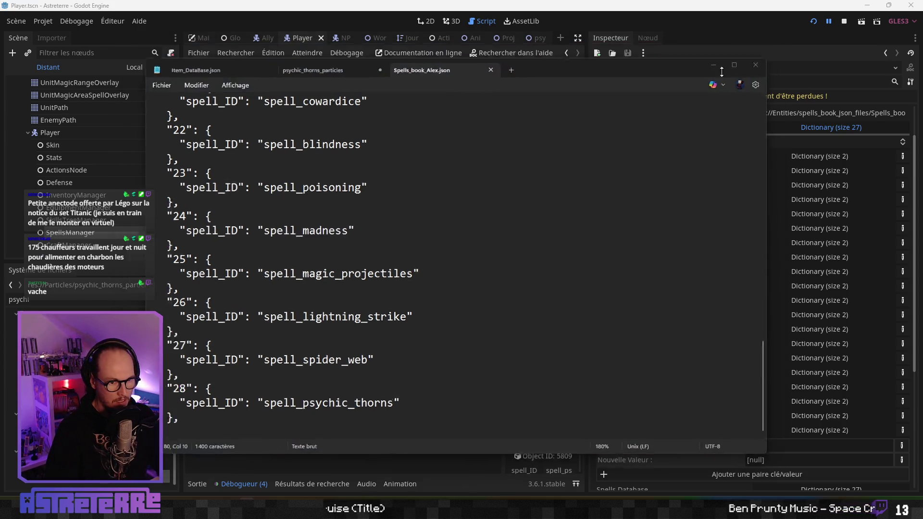
click(760, 49)
click(703, 80)
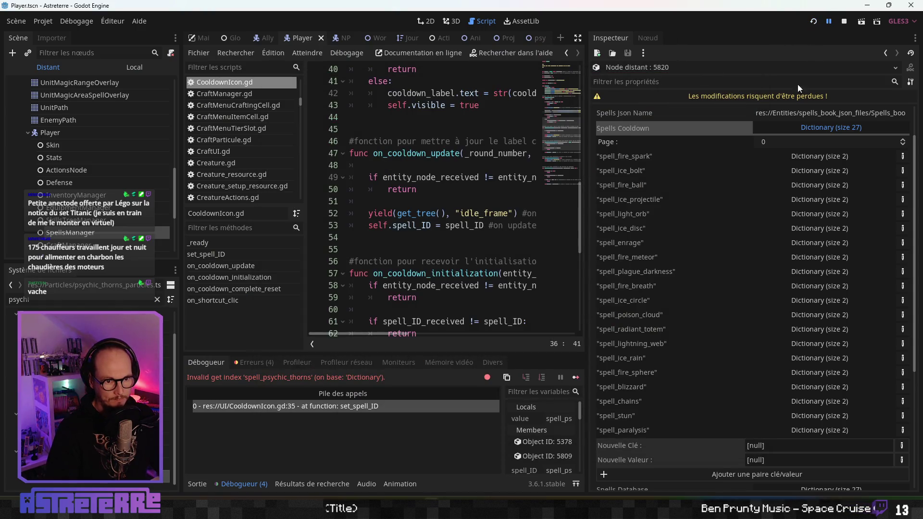
Step: Relaunch the game maximized and unequip the gold helmet, chestplate and leggings
key(F5)
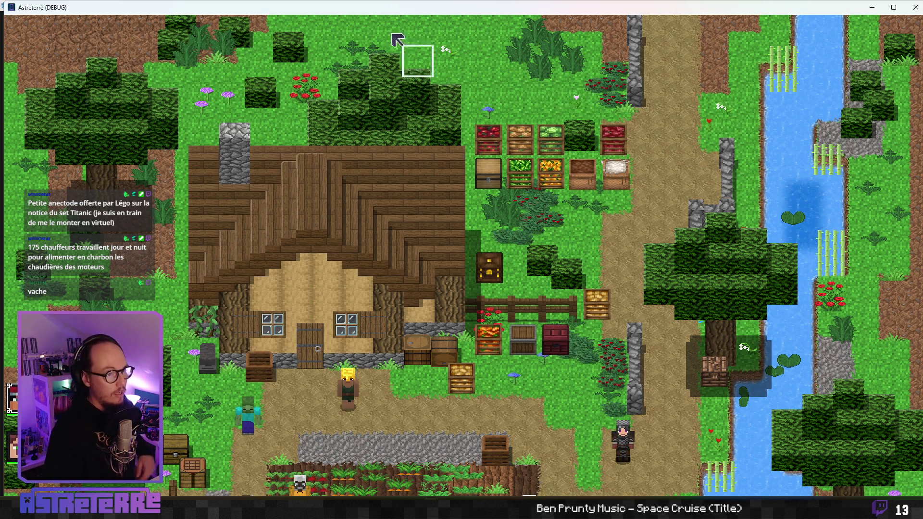
double_click(384, 7)
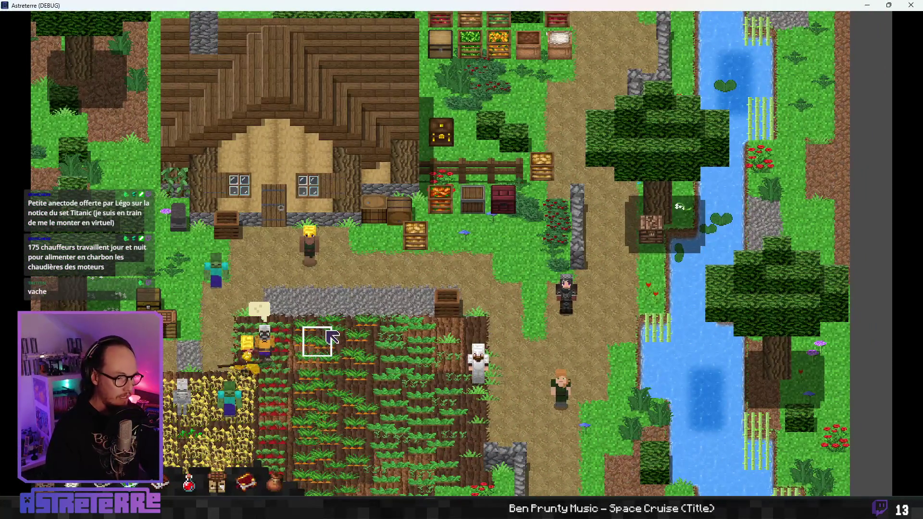
key(e)
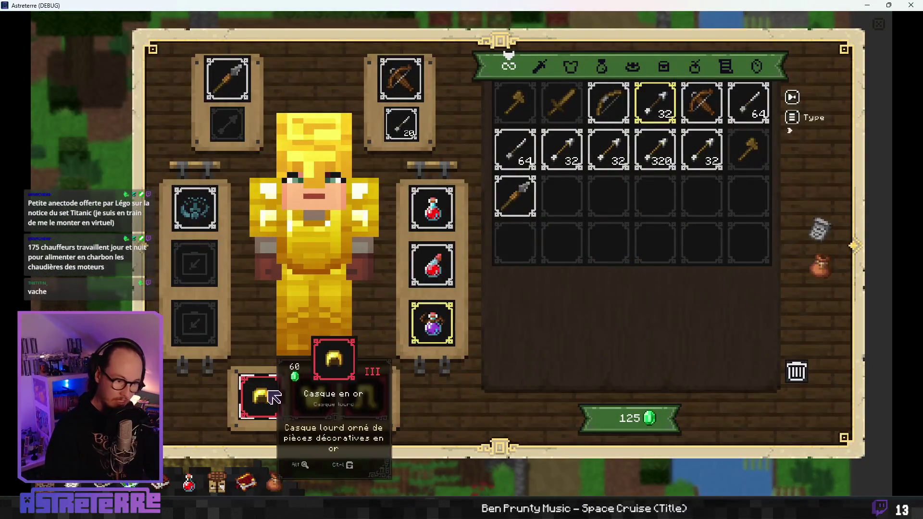
click(262, 395)
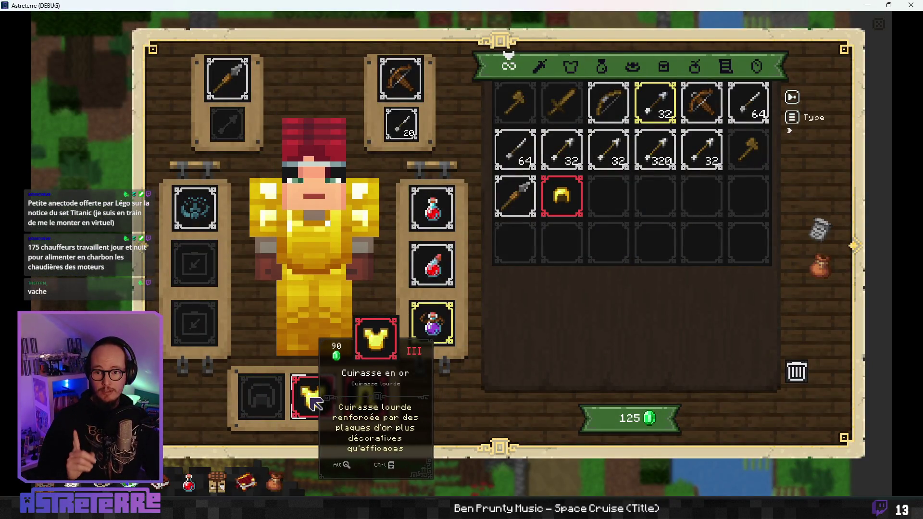
click(313, 400)
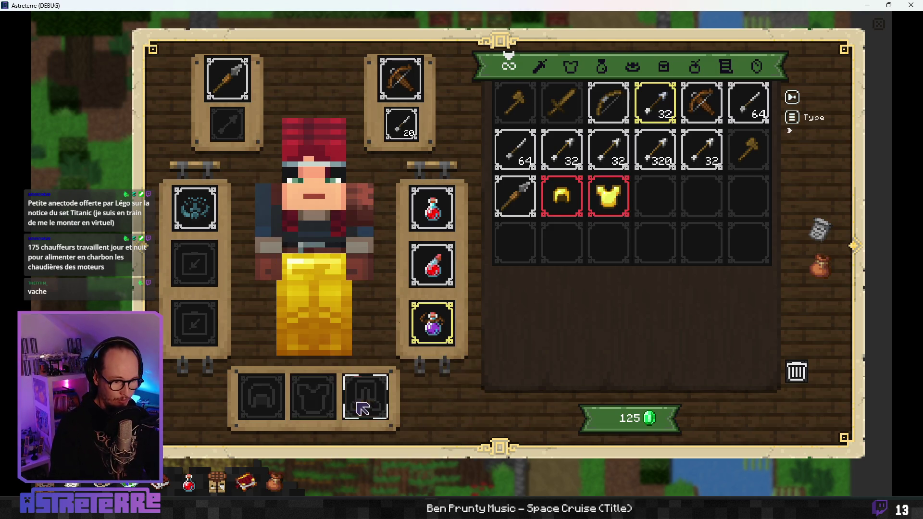
click(366, 397)
key(e)
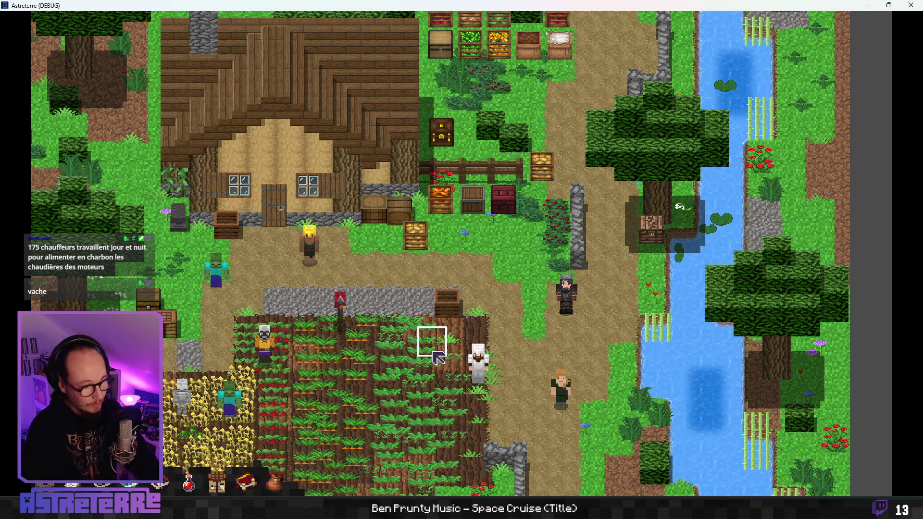
Step: End the placement phase and cast Epines psychiques on the blonde villager
drag(382, 310, 438, 212)
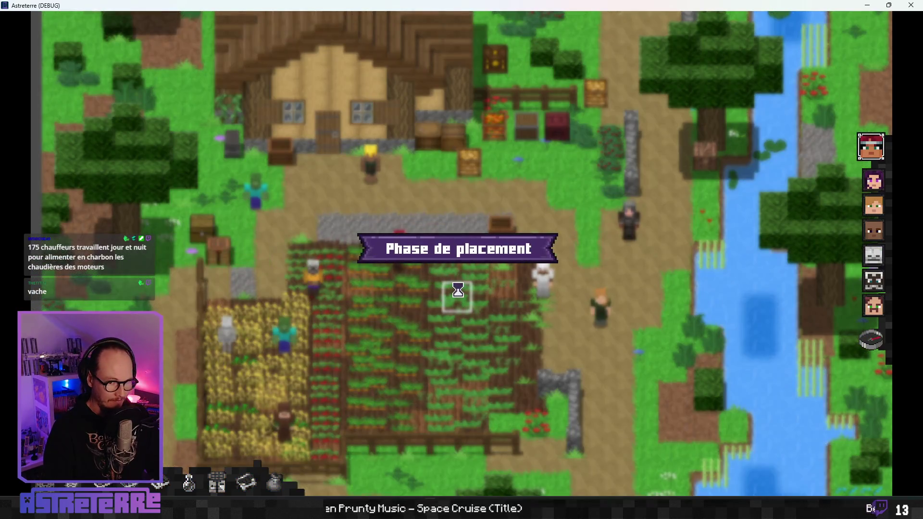
click(881, 352)
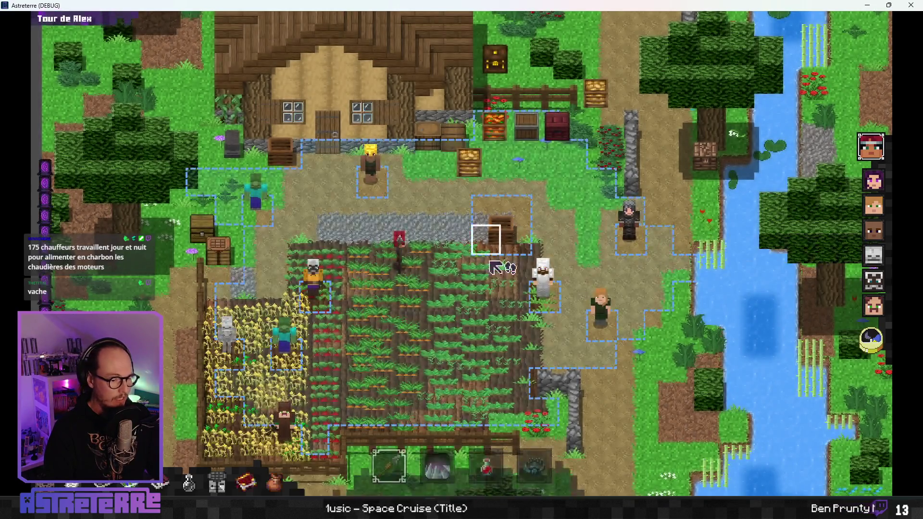
click(437, 456)
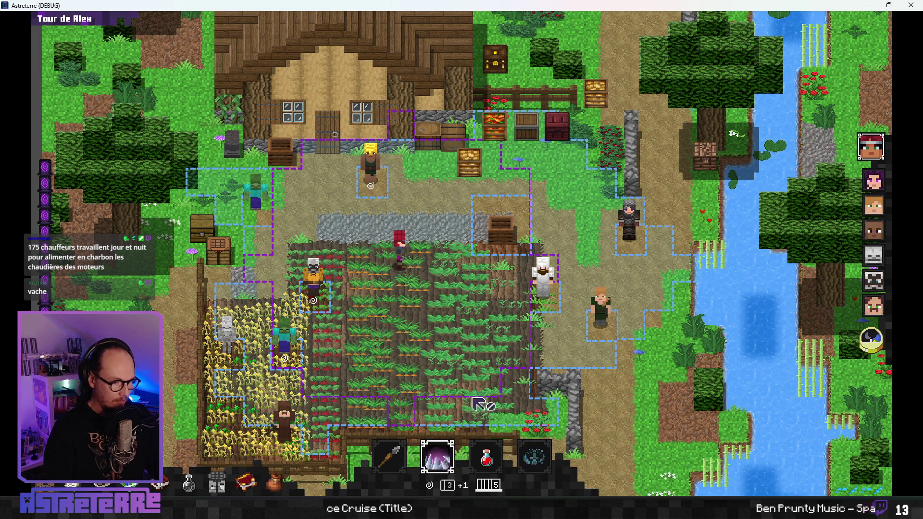
mouse_move(452, 470)
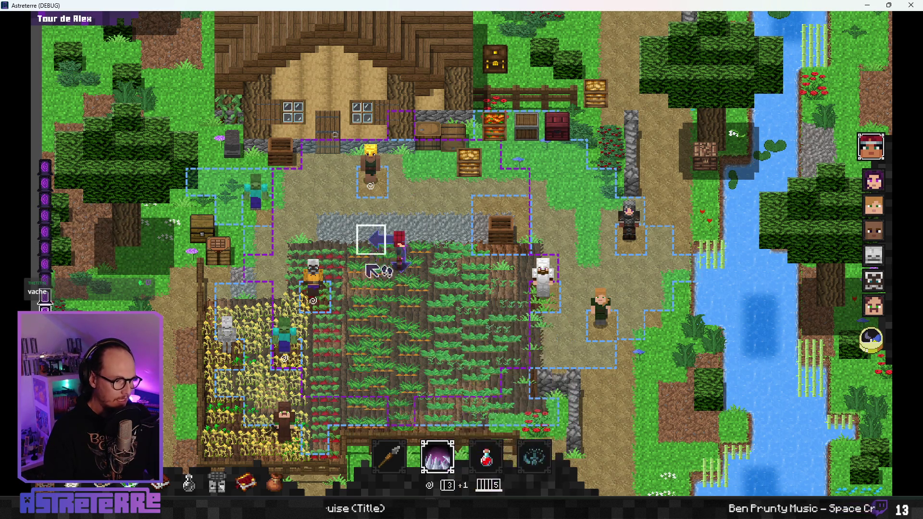
click(384, 194)
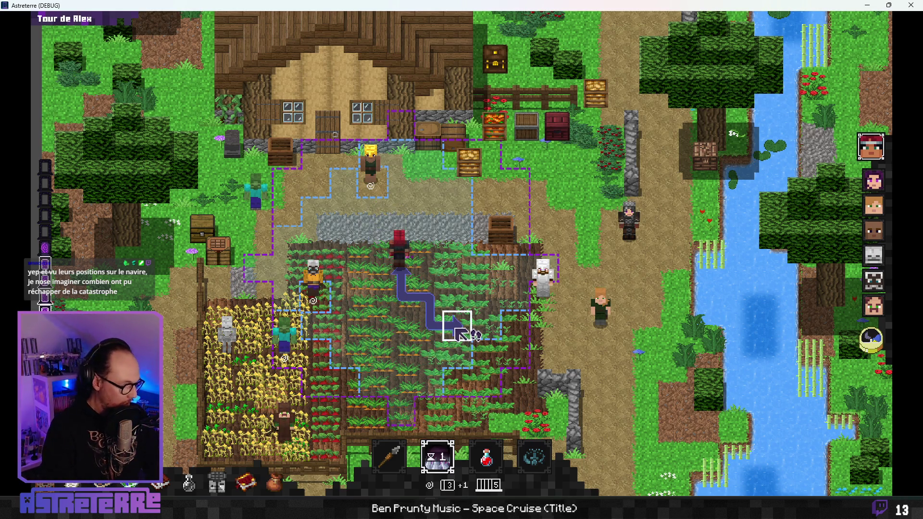
Step: Run the reset cooldown command from the debug console to recast the spell
key(grave)
text(reset cooldown)
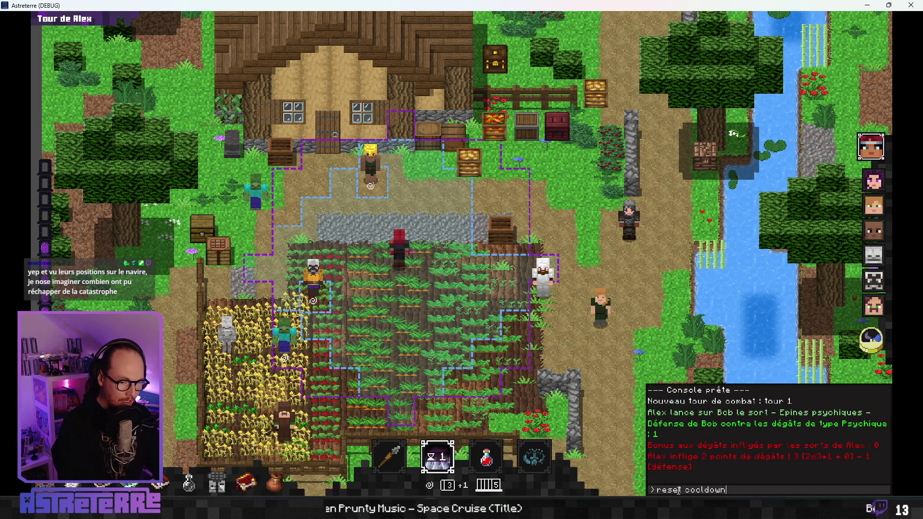
key(Return)
key(grave)
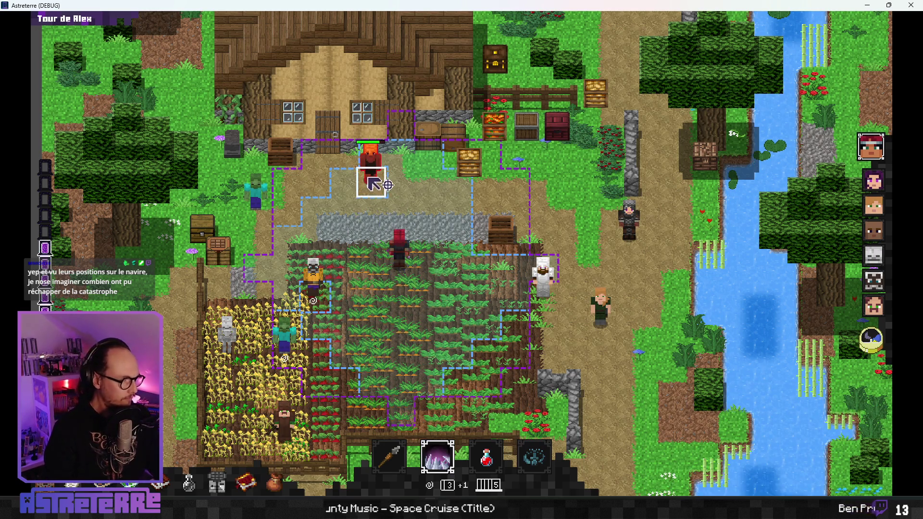
click(374, 185)
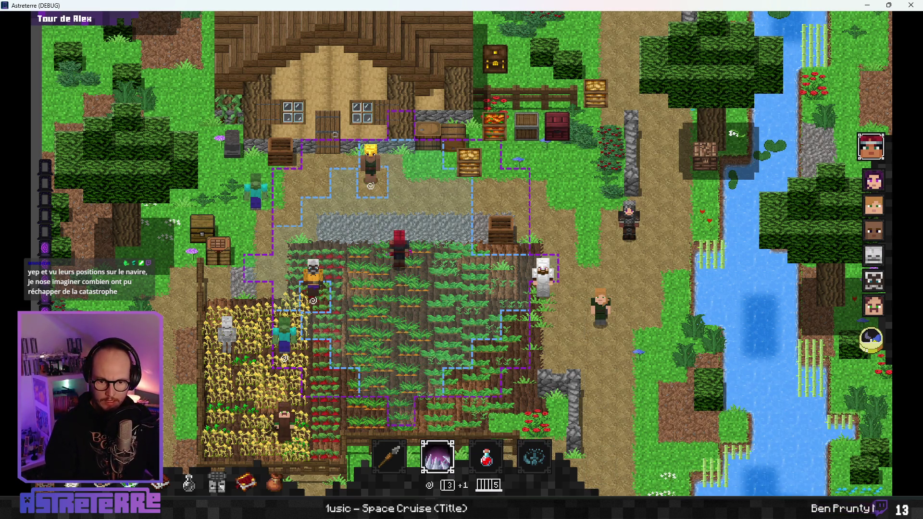
Step: Record a ScreenToGif clip of the psychic thorns being cast on the blonde villager
mouse_move(423, 96)
mouse_down()
mouse_move(367, 82)
mouse_move(398, 86)
mouse_up()
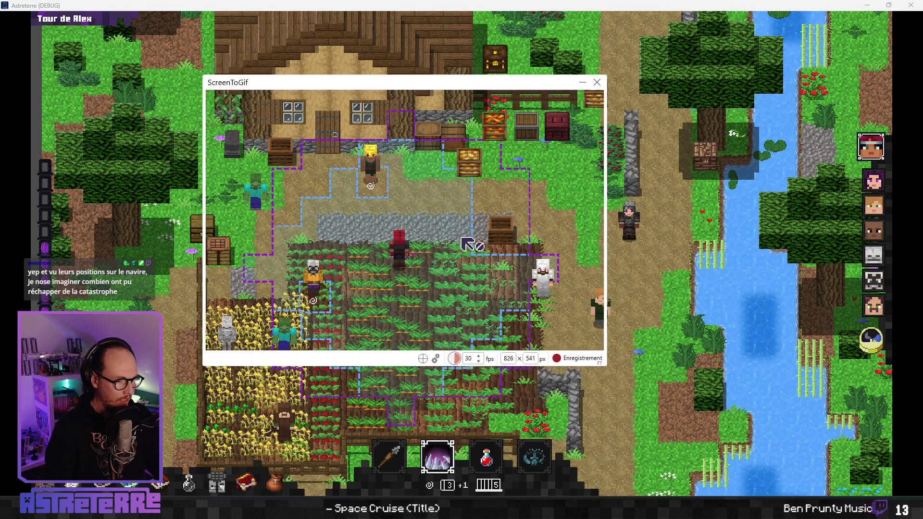
key(F7)
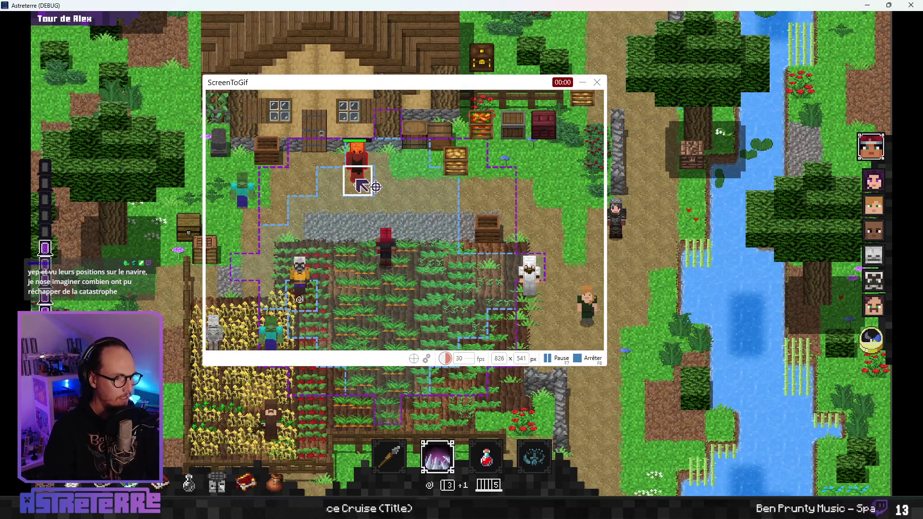
click(358, 181)
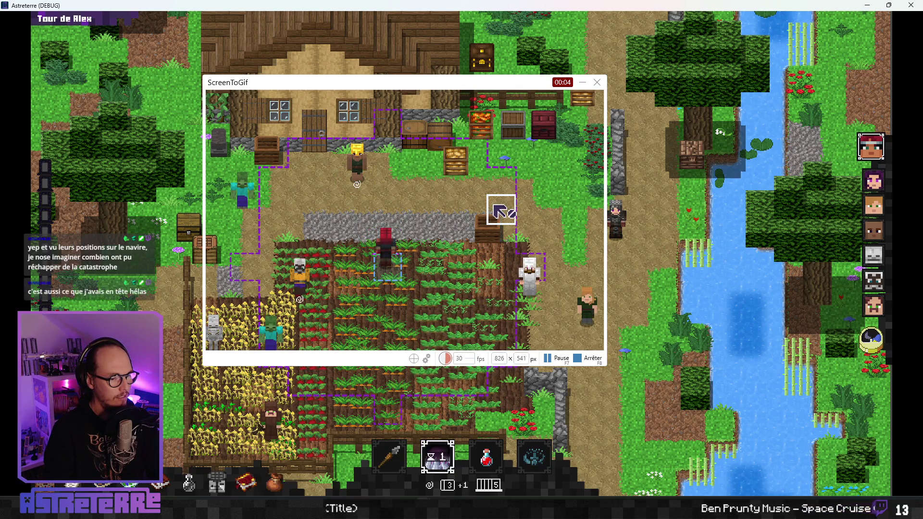
click(587, 358)
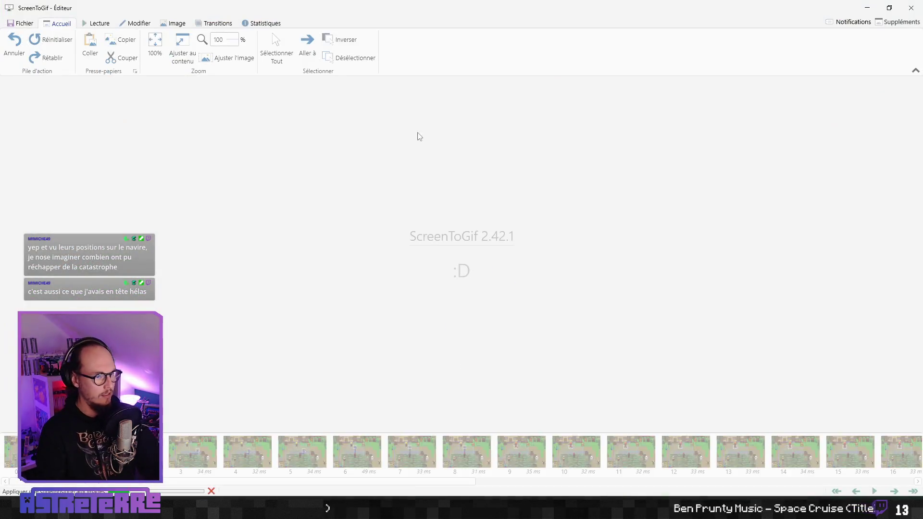
Step: Play back and step through frames 64–94 of the thorns hit, then quit the editor
scroll(397, 213, up, 8)
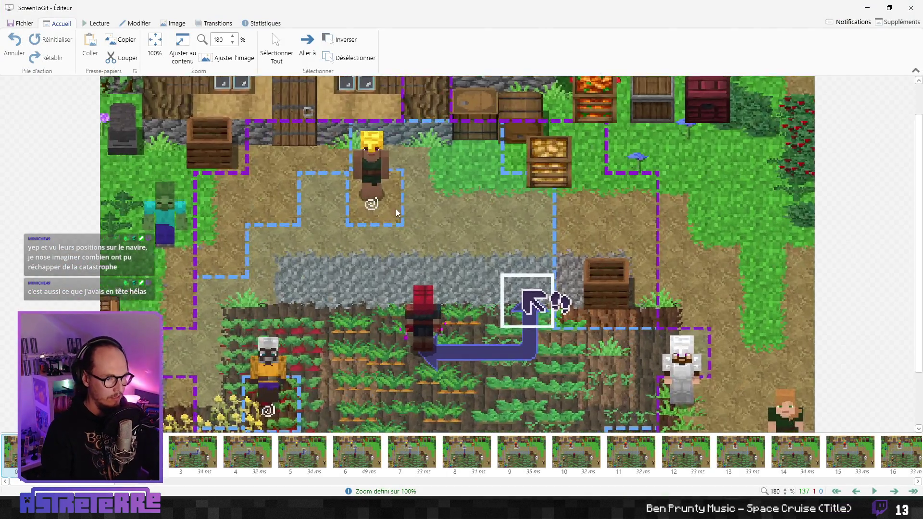
scroll(397, 212, up, 8)
key(space)
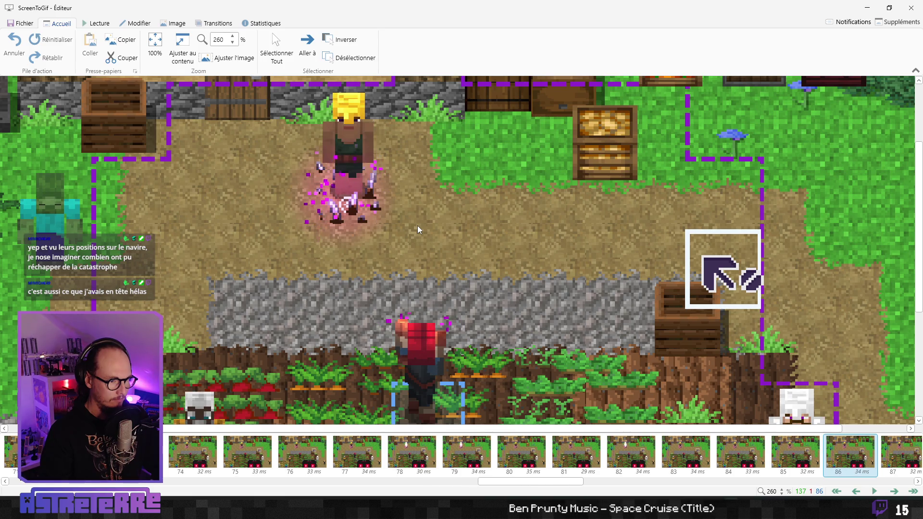
key(Left)
key(Left)
key(Left)
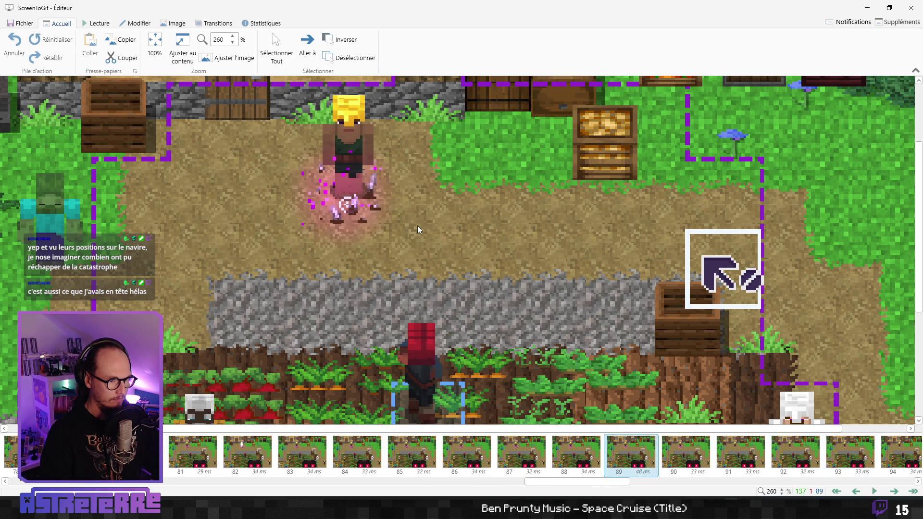
key(Left)
key(Left)
key(Left)
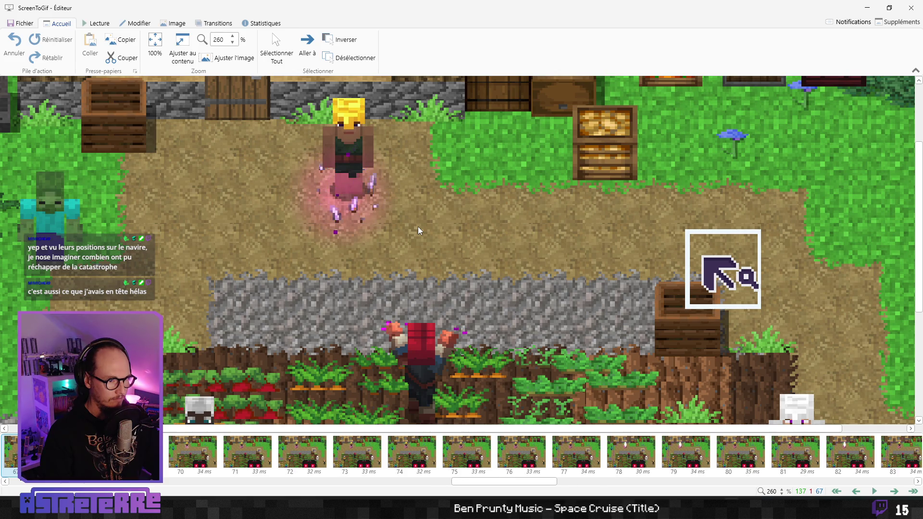
key(Right)
key(Right)
key(Right)
key(Right)
key(Right)
key(Right)
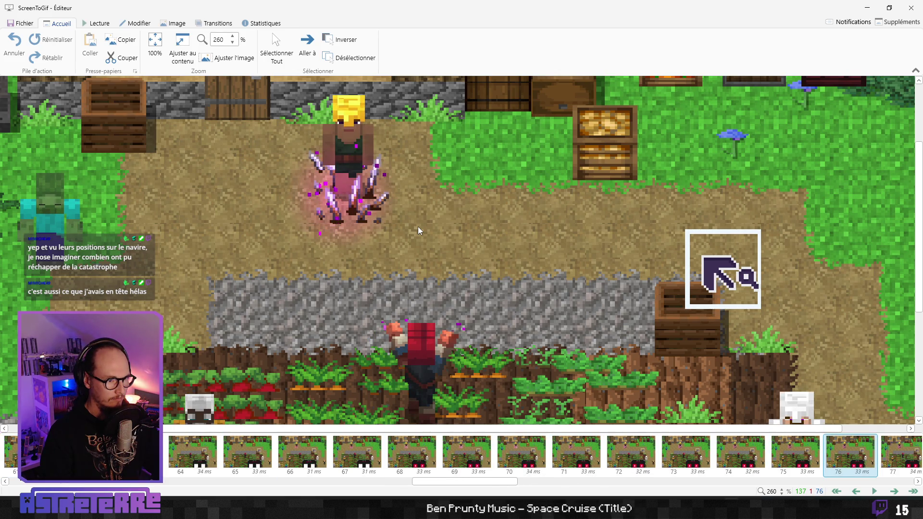
key(Left)
key(Left)
key(Left)
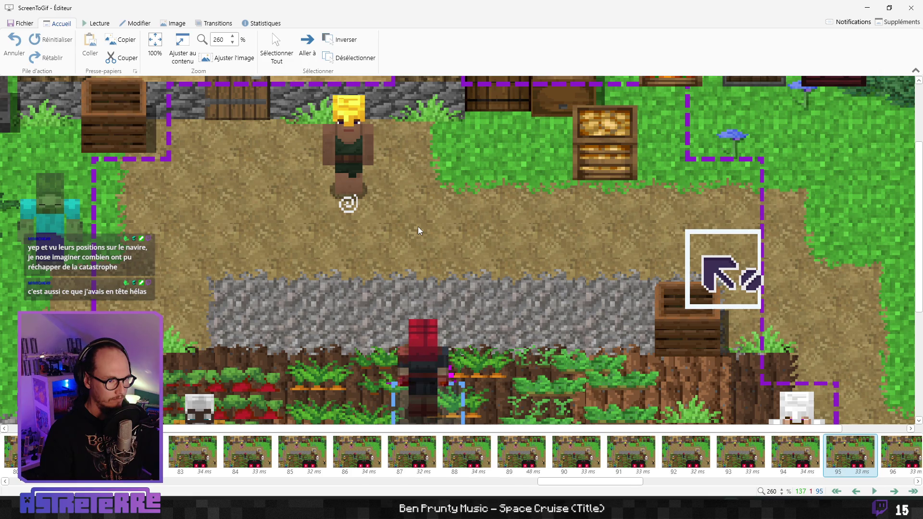
key(Left)
key(Left)
key(Left)
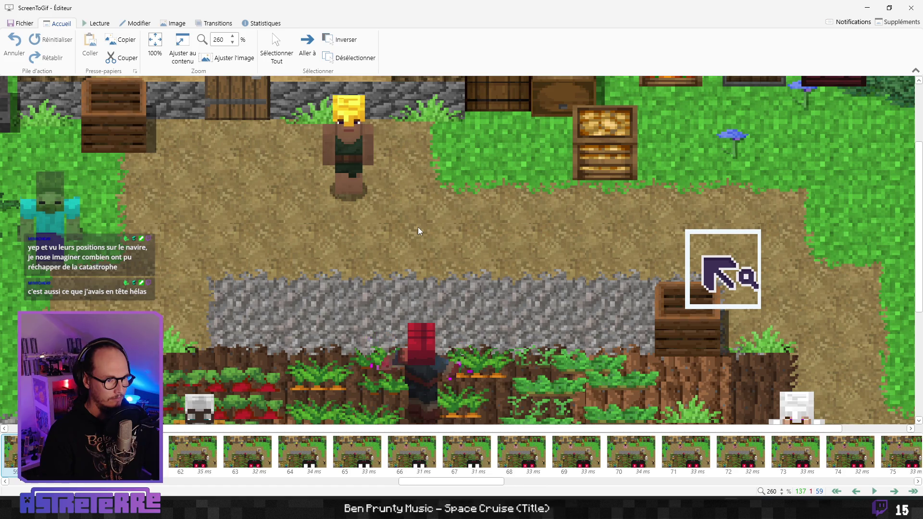
key(Right)
key(Right)
key(Right)
key(Right)
key(Right)
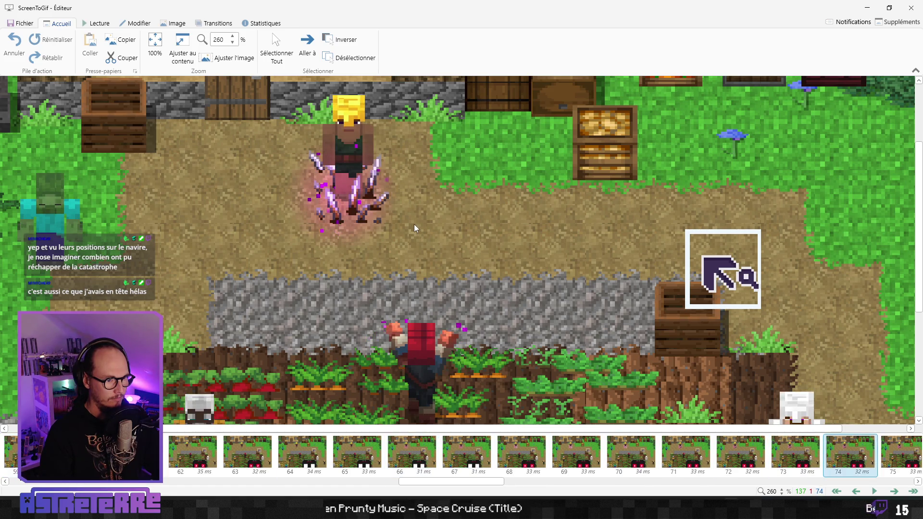
key(Right)
key(Right)
key(Right)
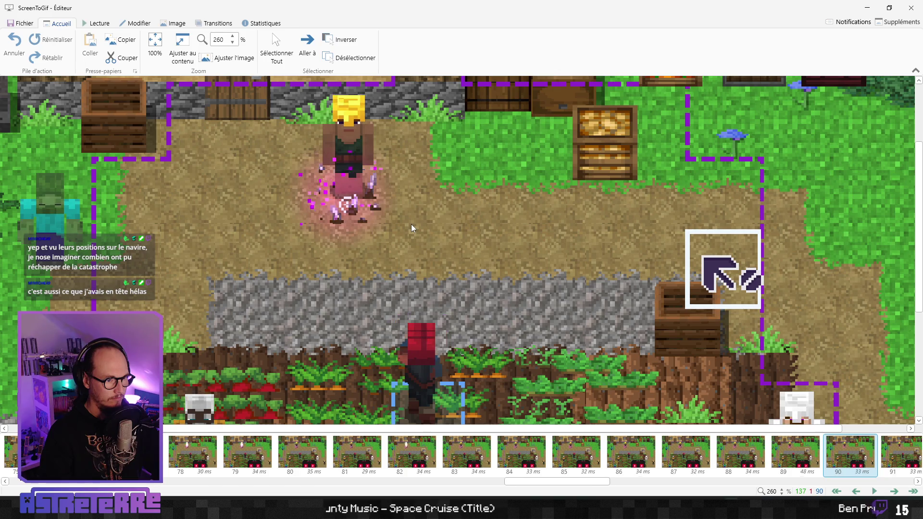
key(Left)
key(Left)
key(Left)
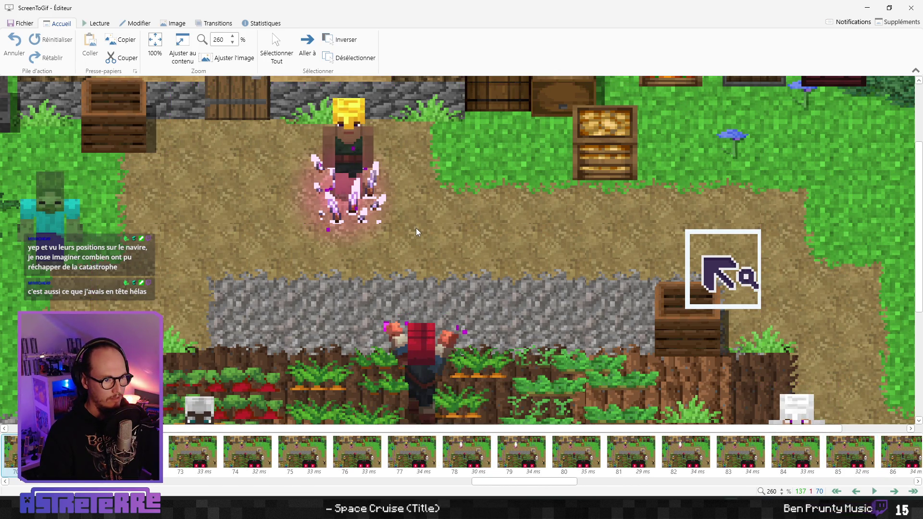
key(Right)
key(Right)
key(Right)
key(Left)
key(Left)
key(Left)
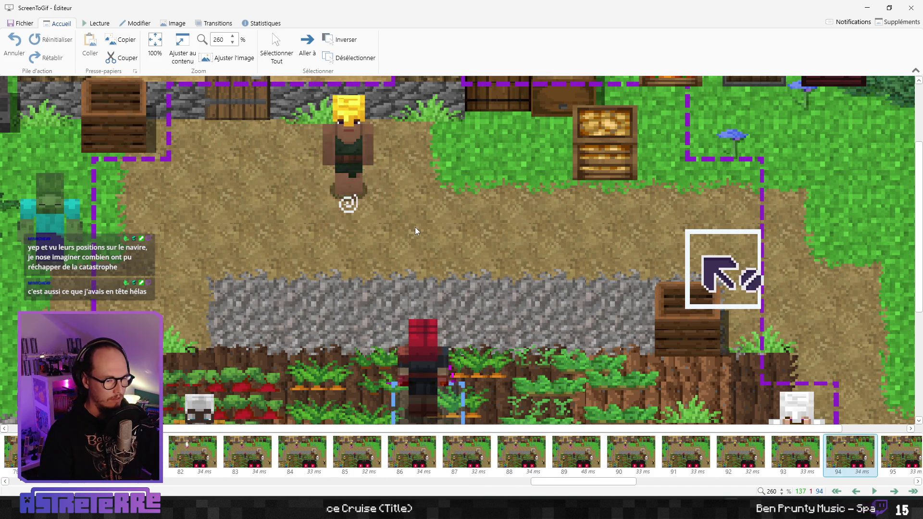
key(Right)
key(Right)
key(Right)
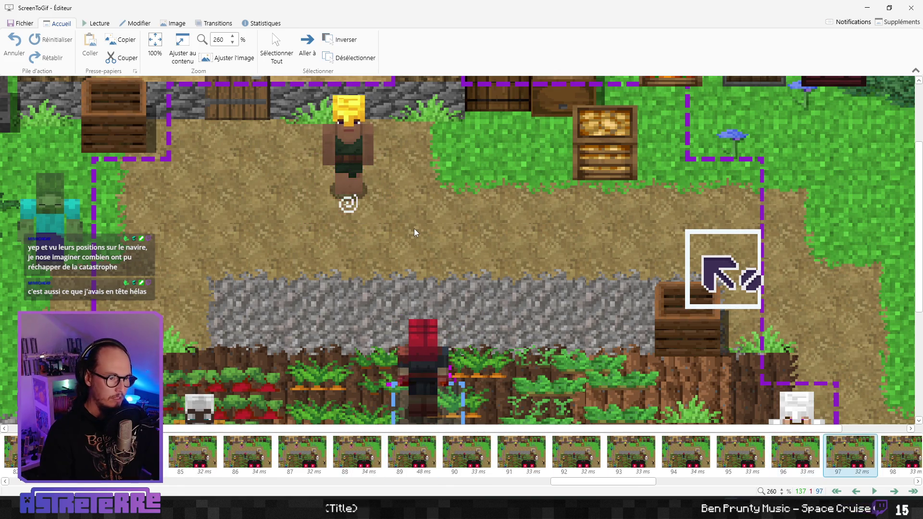
key(Left)
key(Left)
key(Left)
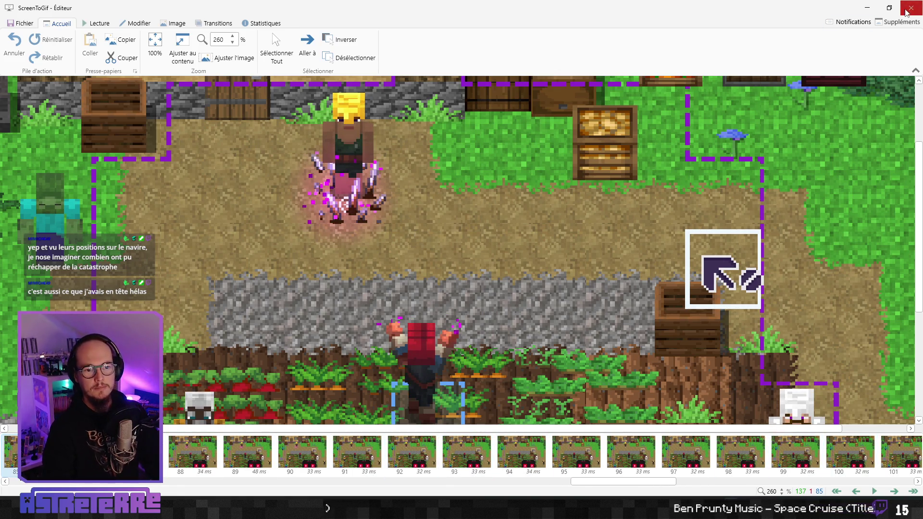
click(911, 8)
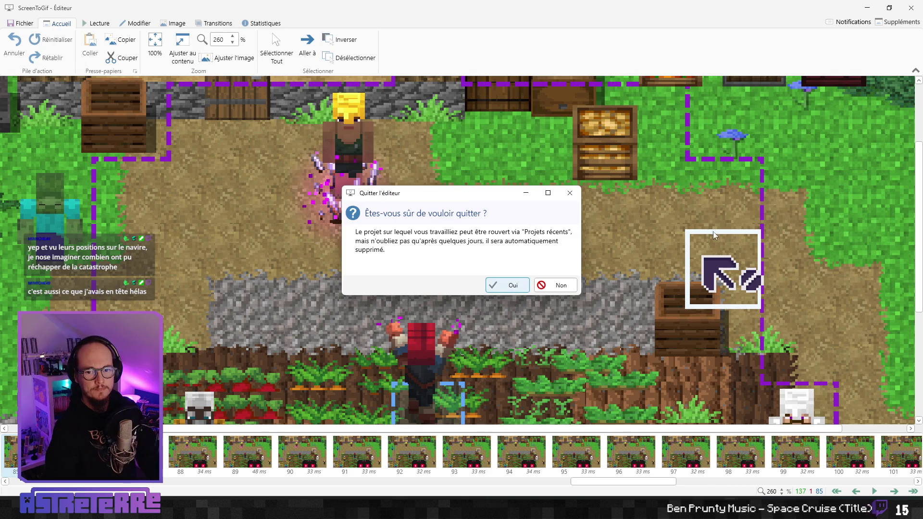
click(514, 288)
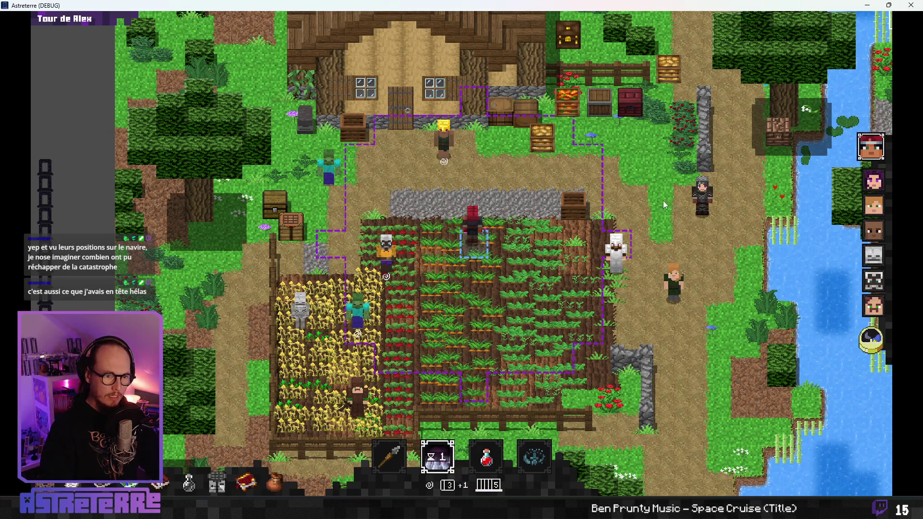
Step: Stop the game, close the spell book tab and discard the psychic_thorns_particles note
click(911, 6)
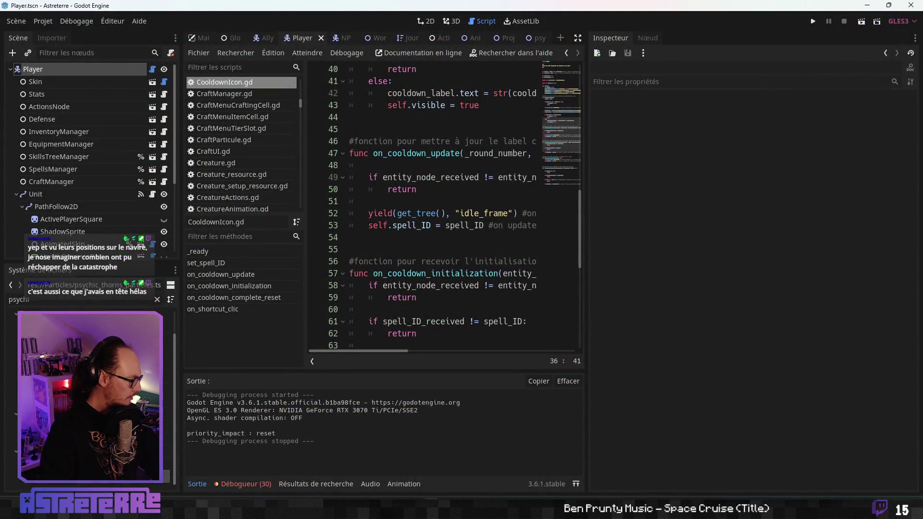
key(alt+Tab)
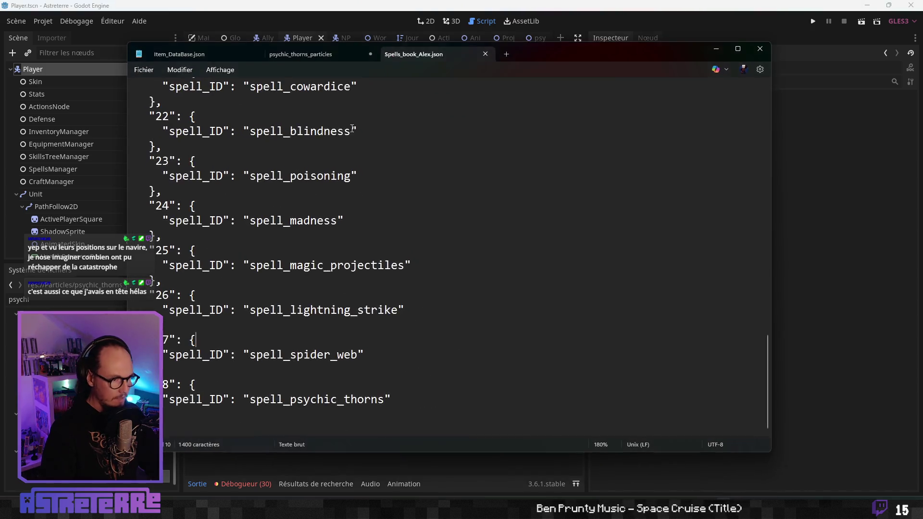
click(485, 54)
key(shift+Home)
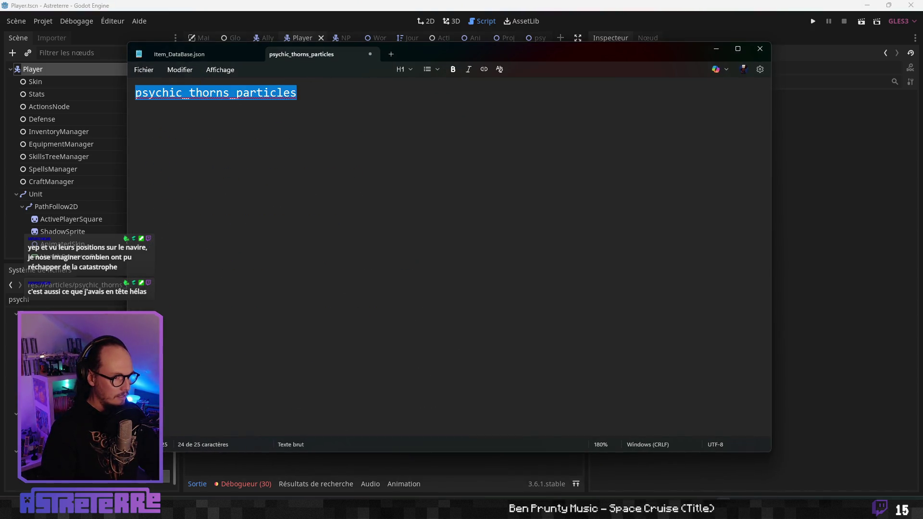
key(ctrl+x)
click(369, 54)
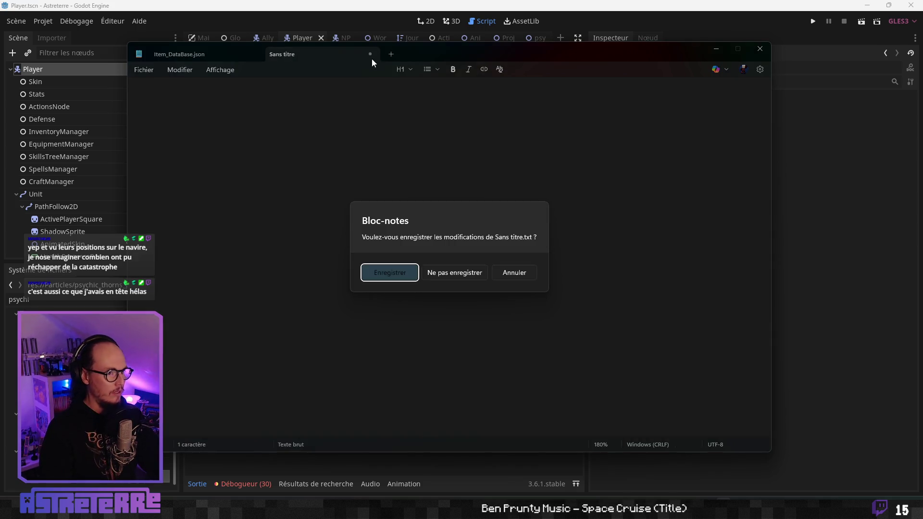
click(446, 273)
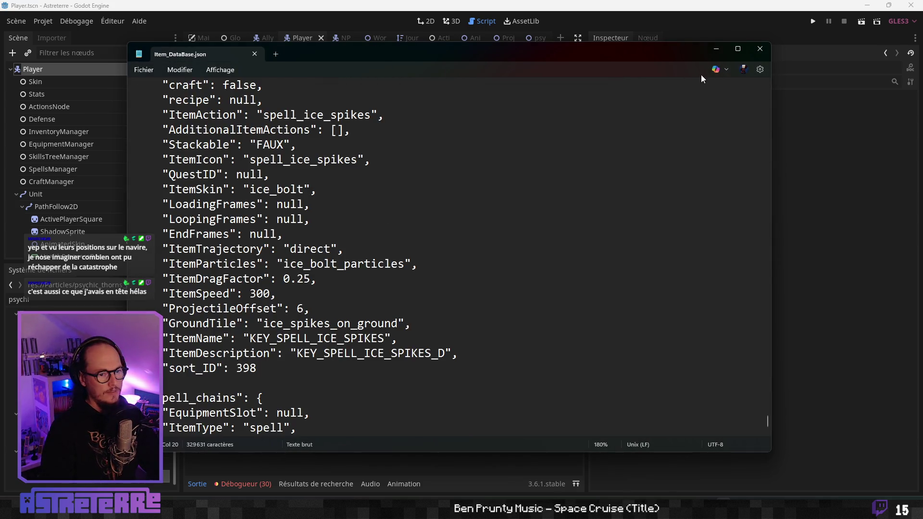
Step: Minimize Notepad and save the current Godot scene
click(716, 49)
click(389, 273)
key(ctrl+s)
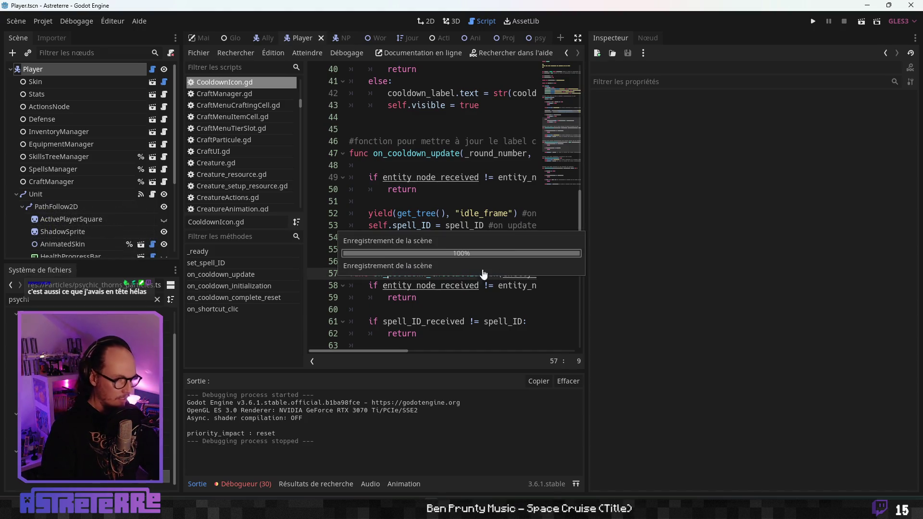
Step: Drag the script/Inspector split right to widen the code area, then bring Notion forward
drag(586, 211, 778, 208)
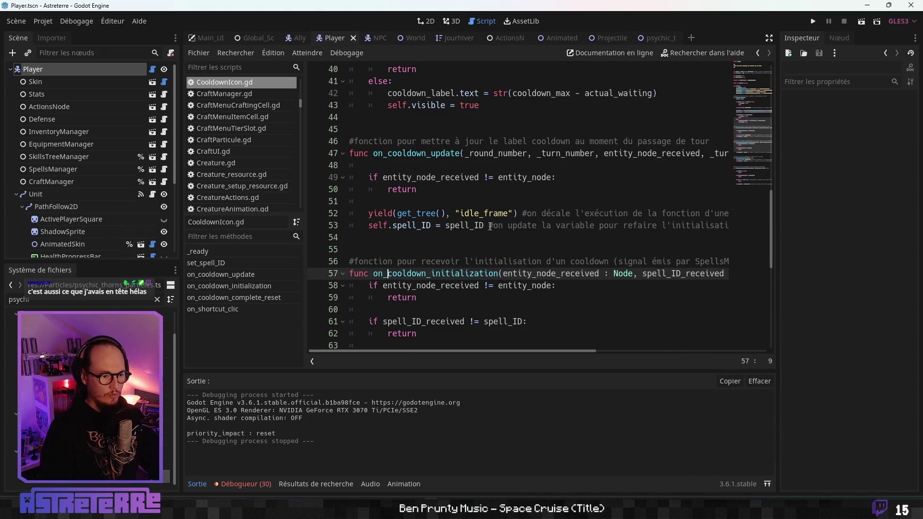
click(488, 225)
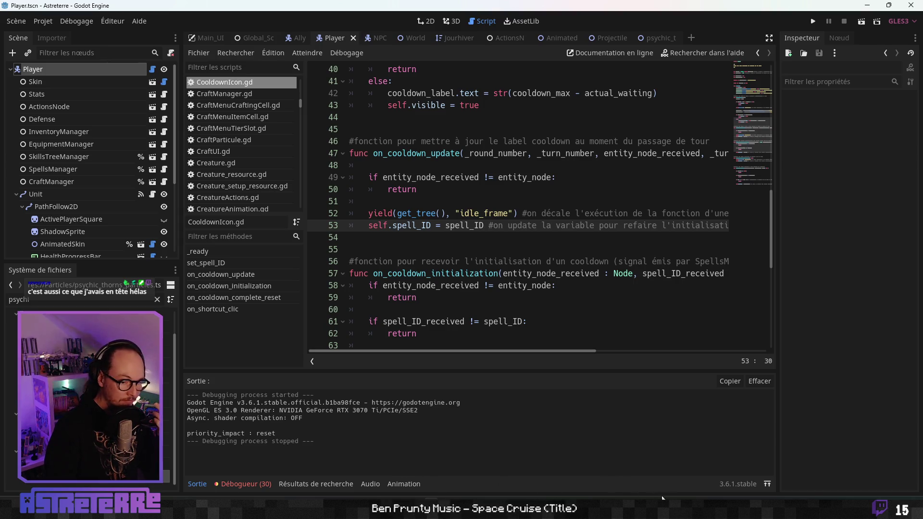
key(F5)
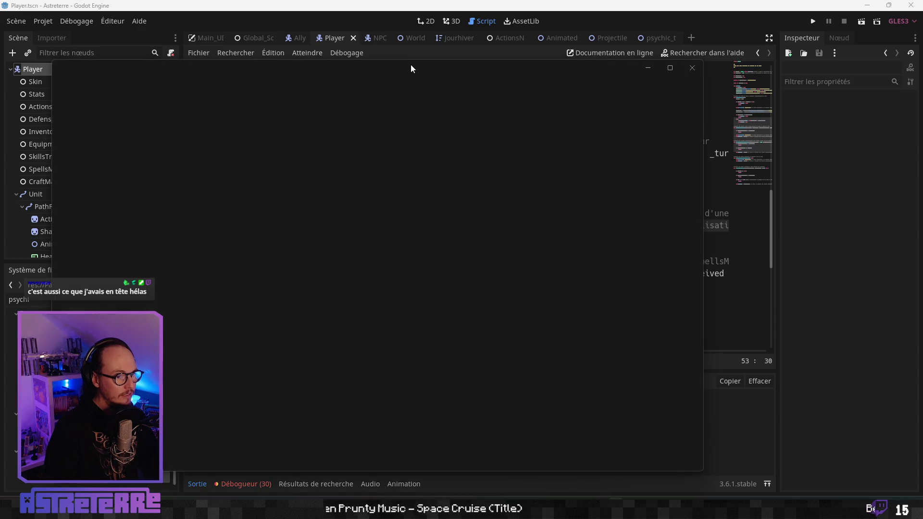
key(super+Left)
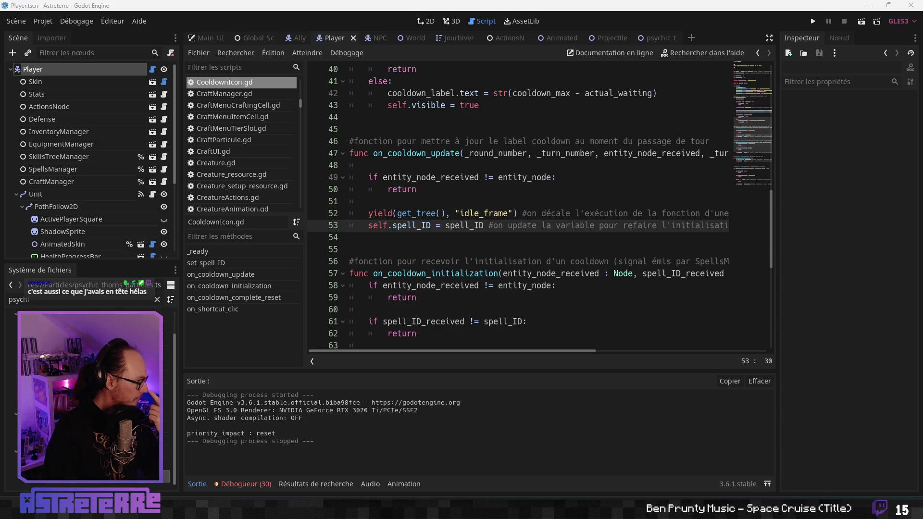
key(alt+Tab)
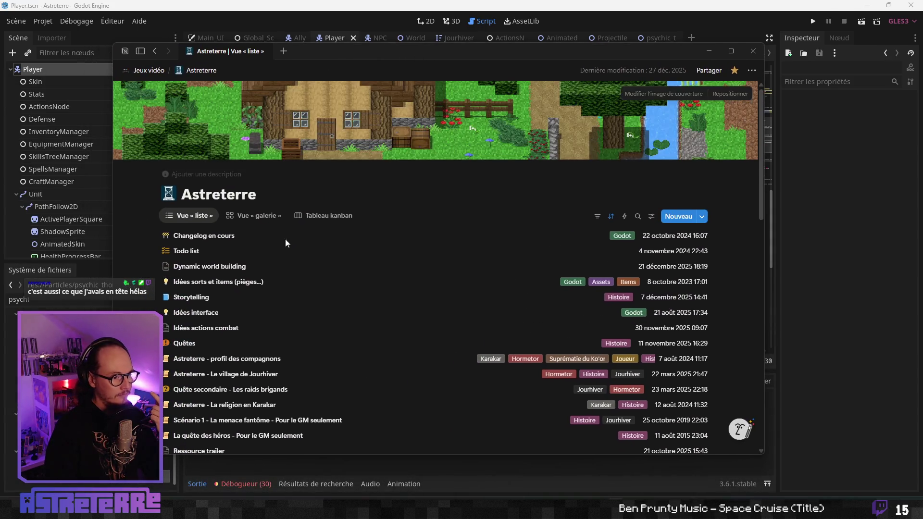
Step: In the Todo list, tick 'refaire les scènes de particules avec le nouveau script'
click(215, 235)
click(198, 251)
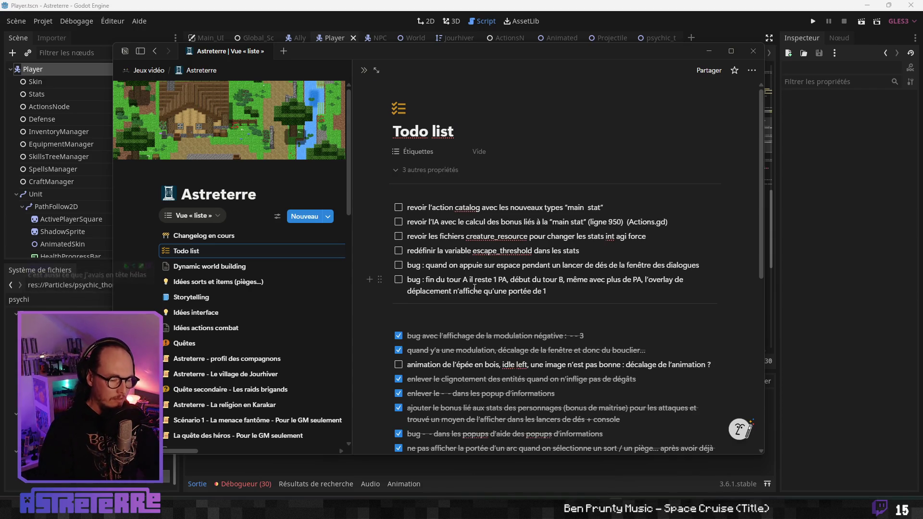
scroll(471, 327, down, 7)
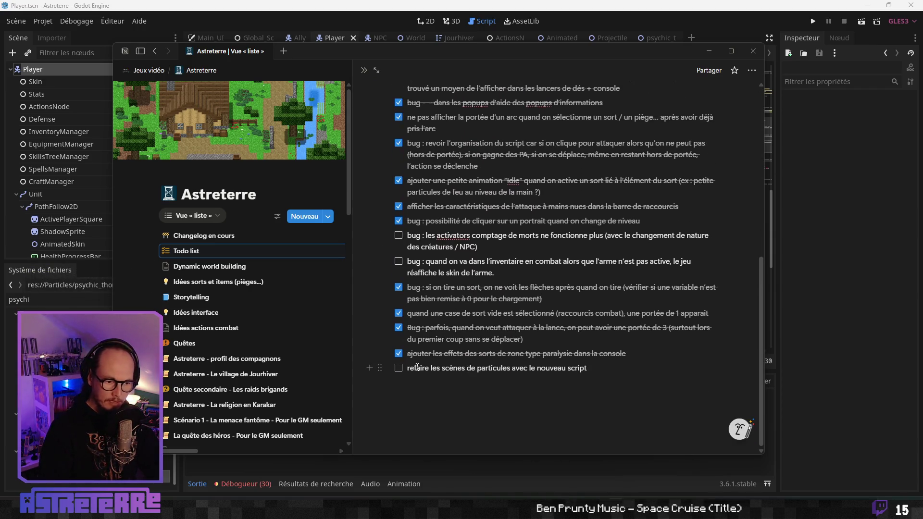
click(398, 368)
scroll(435, 315, up, 1)
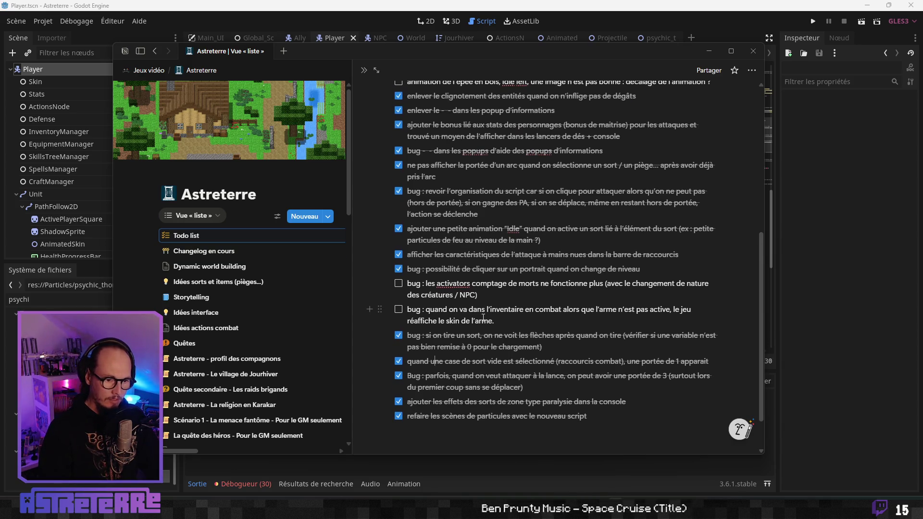
scroll(497, 315, up, 4)
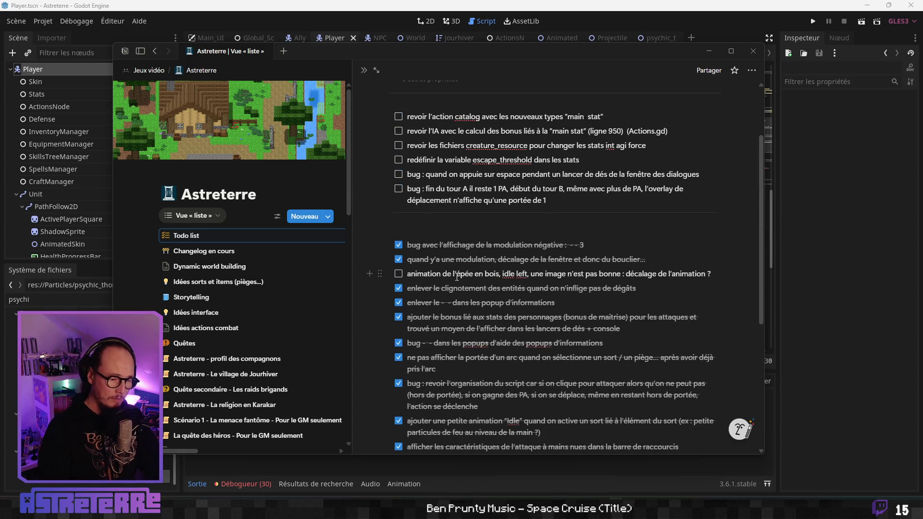
scroll(460, 300, up, 2)
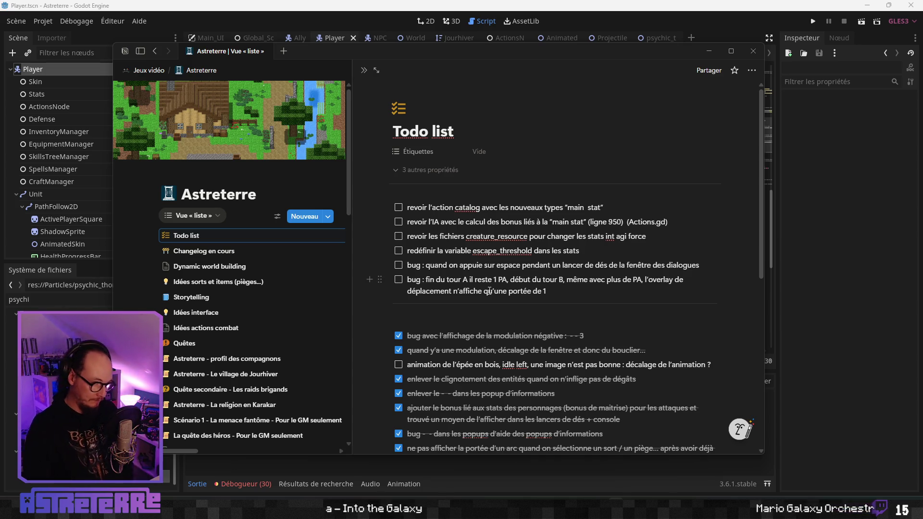
double_click(618, 279)
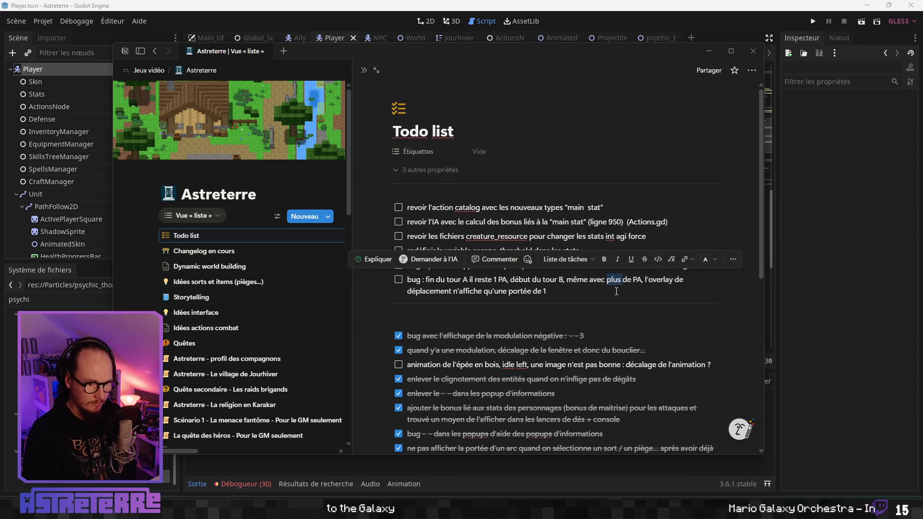
Step: Replace 'plus' with '+' in the end-of-turn bug item, then open Changelog en cours
text(+)
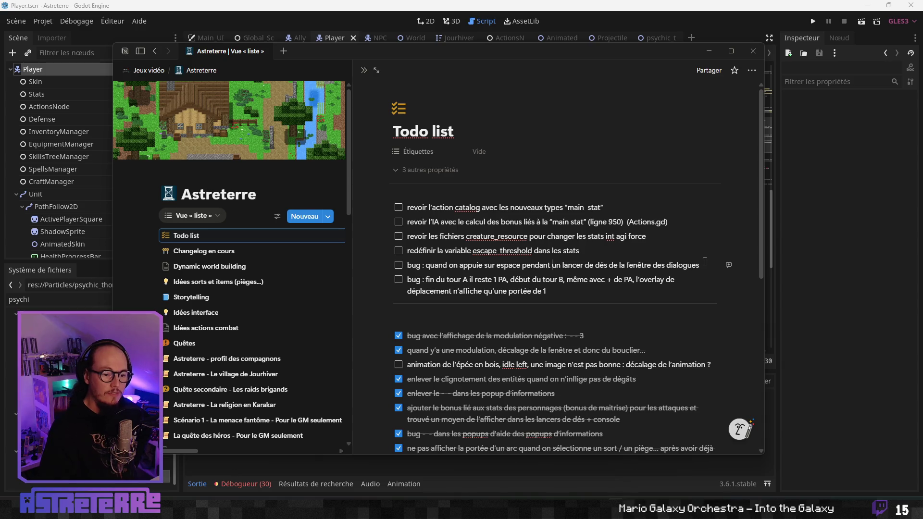
mouse_move(705, 261)
mouse_down()
mouse_move(577, 265)
mouse_move(486, 238)
mouse_up()
click(487, 266)
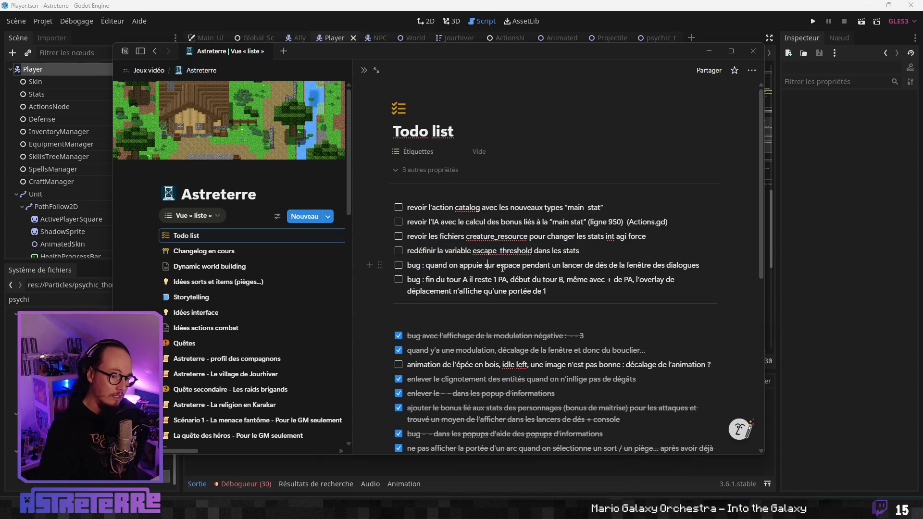
scroll(497, 332, down, 7)
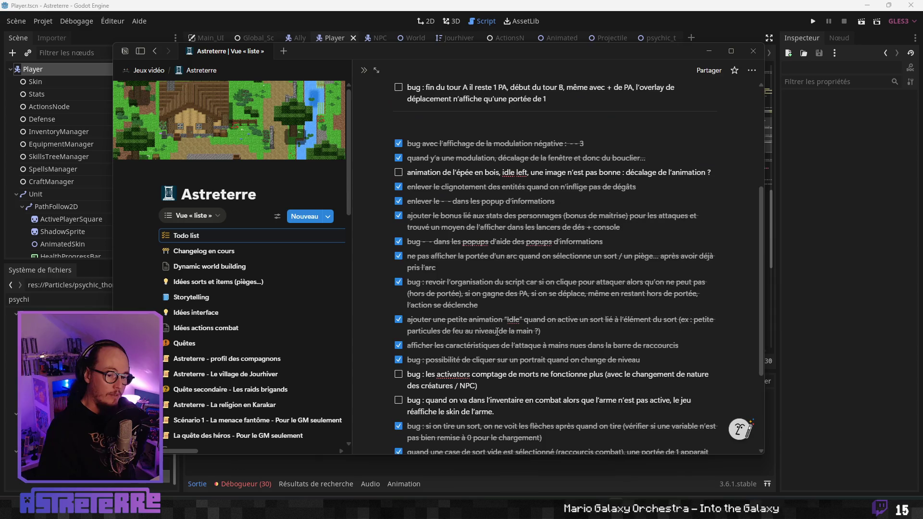
scroll(497, 332, up, 1)
scroll(497, 332, down, 1)
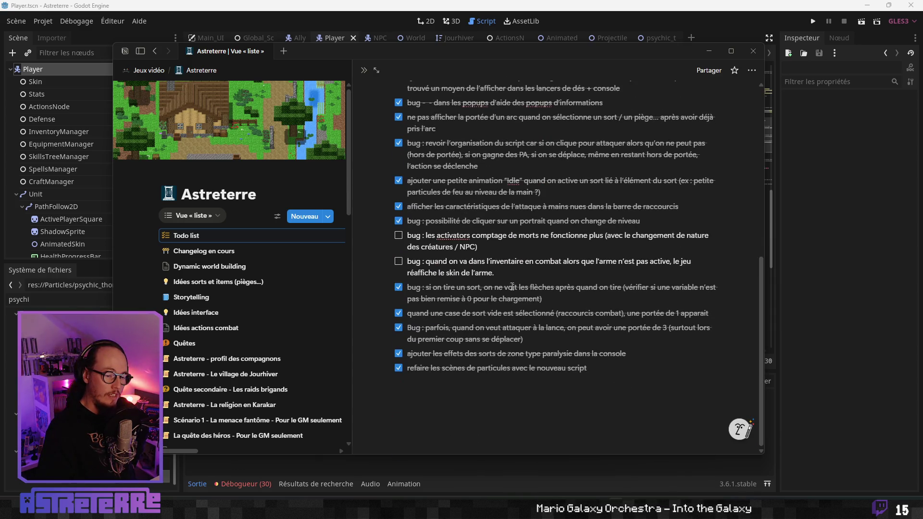
click(207, 251)
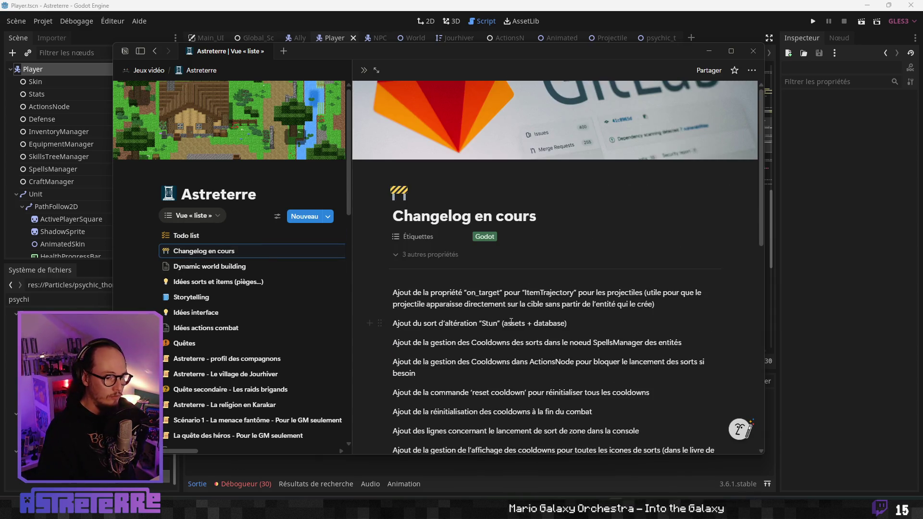
Step: Scroll the Changelog en cours entries and place the caret after the ActionsNode cooldowns entry
click(505, 324)
scroll(513, 331, down, 8)
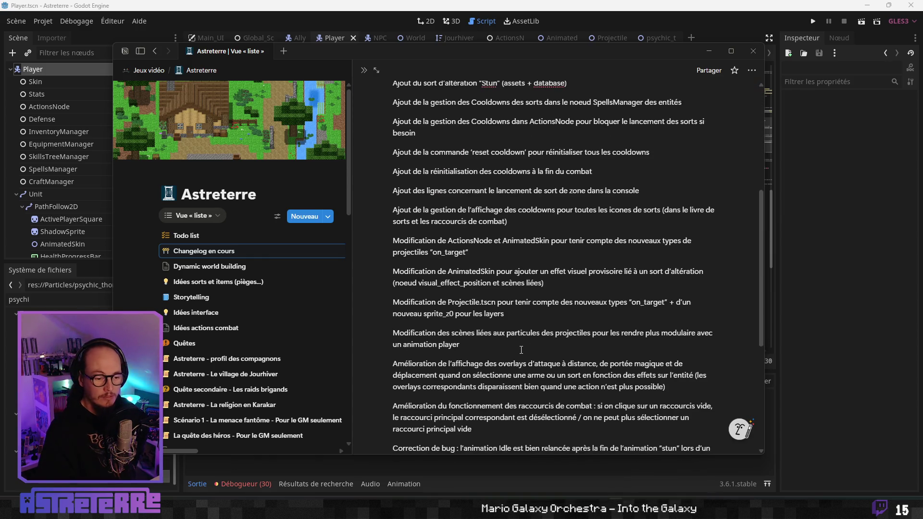
scroll(521, 350, up, 10)
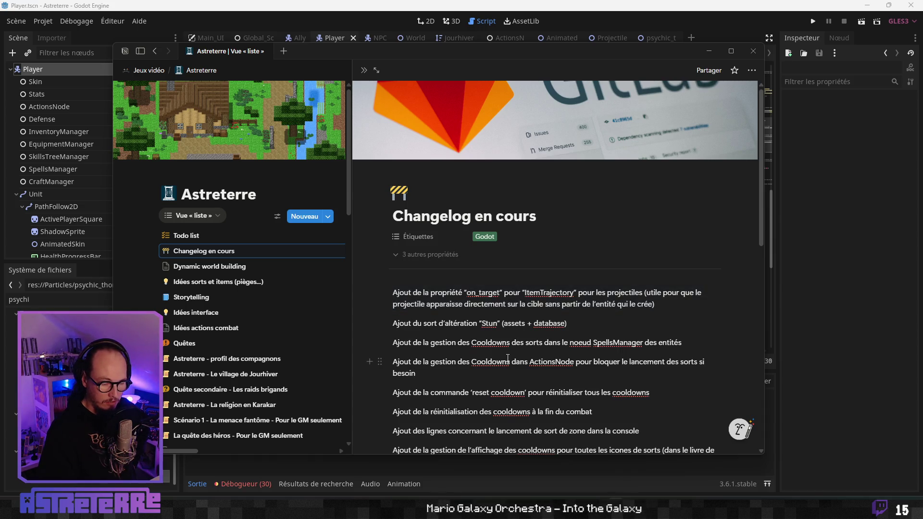
click(508, 372)
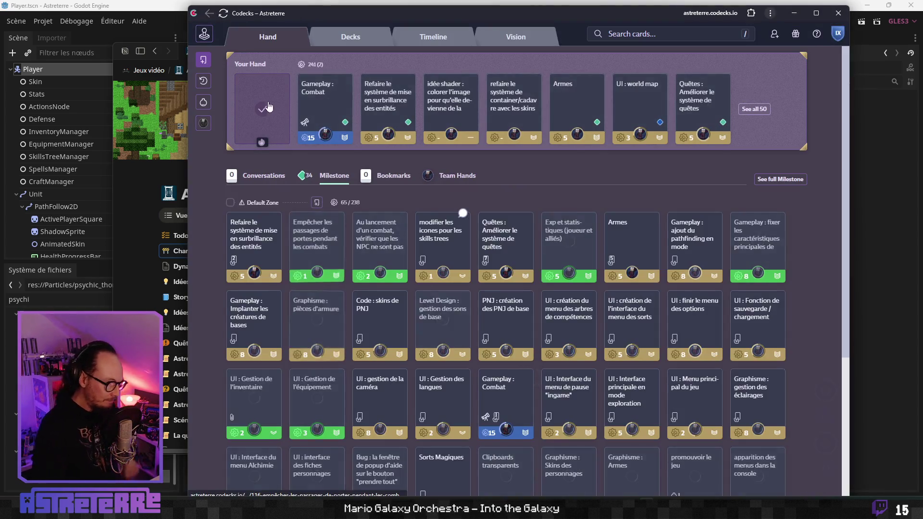
Step: Scroll through the Gameplay : Combat card's five checked Sorts tasks, then minimize Codecks
click(318, 108)
scroll(311, 251, down, 5)
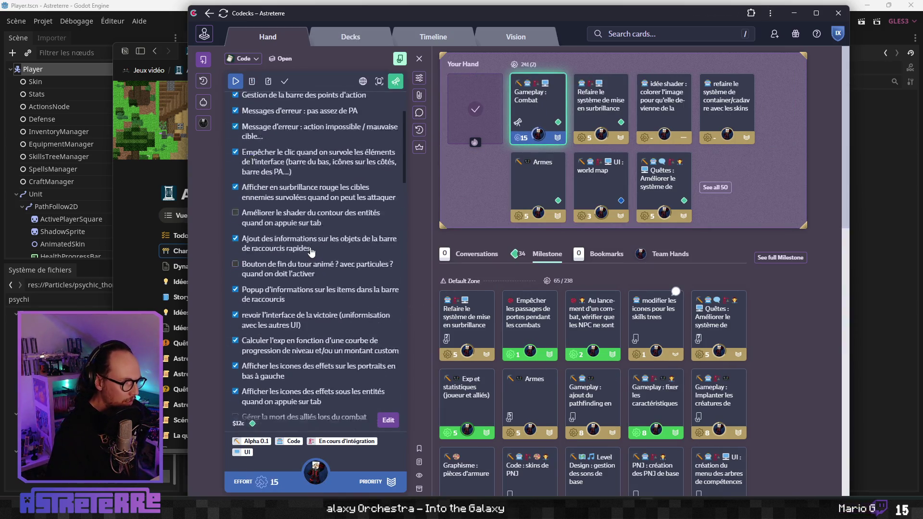
scroll(312, 251, down, 8)
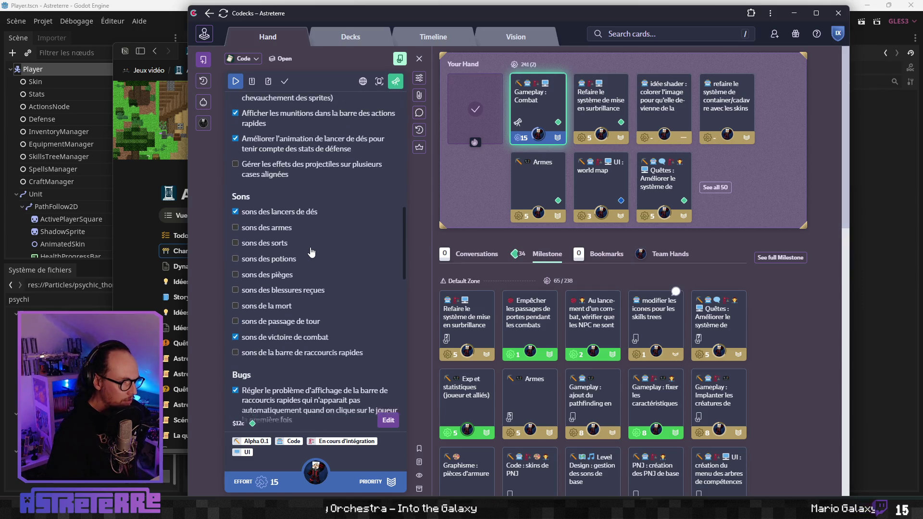
scroll(309, 254, down, 6)
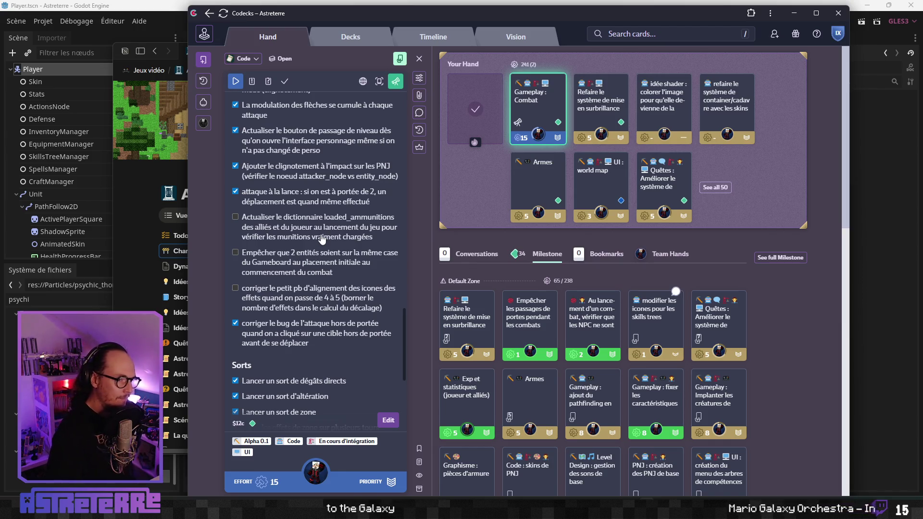
scroll(321, 239, down, 3)
scroll(539, 327, down, 2)
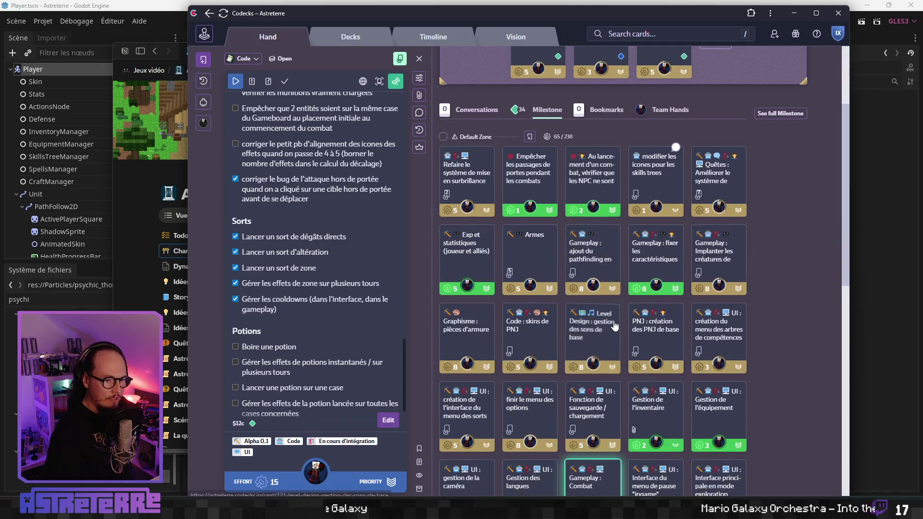
scroll(610, 327, up, 2)
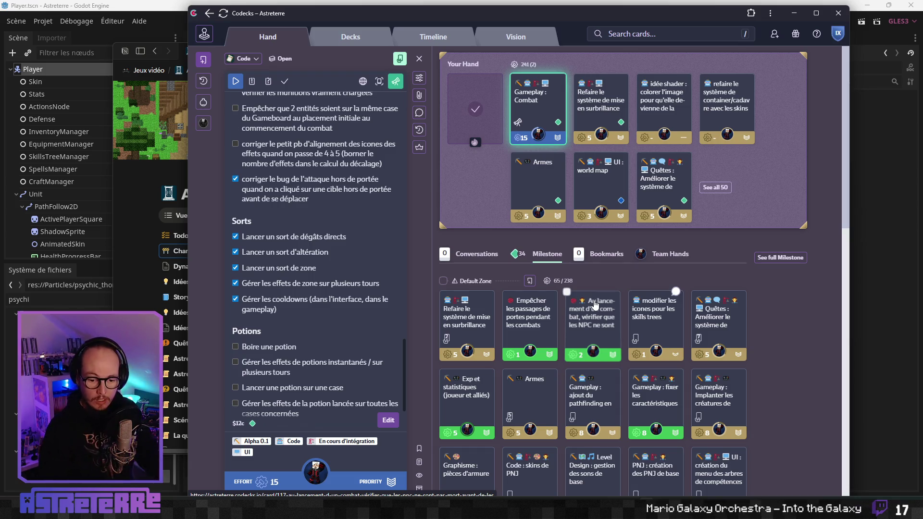
scroll(336, 332, down, 5)
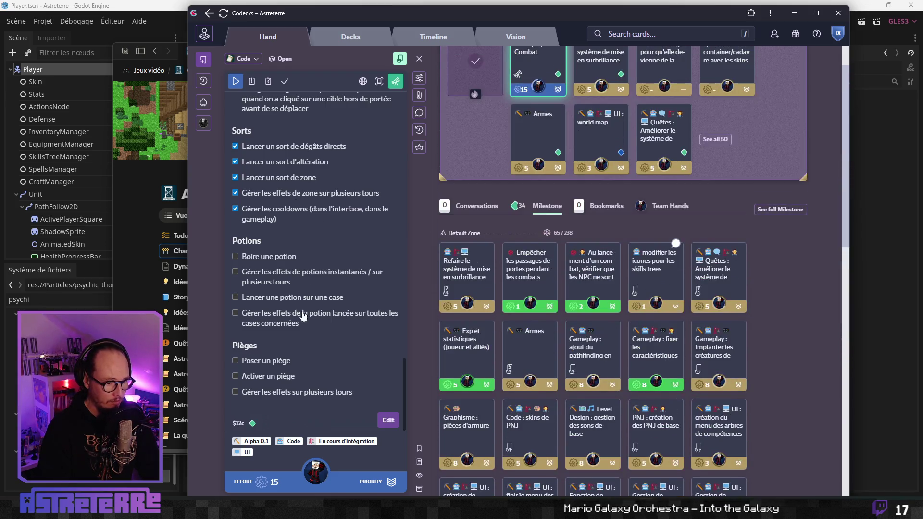
scroll(399, 330, up, 10)
click(795, 17)
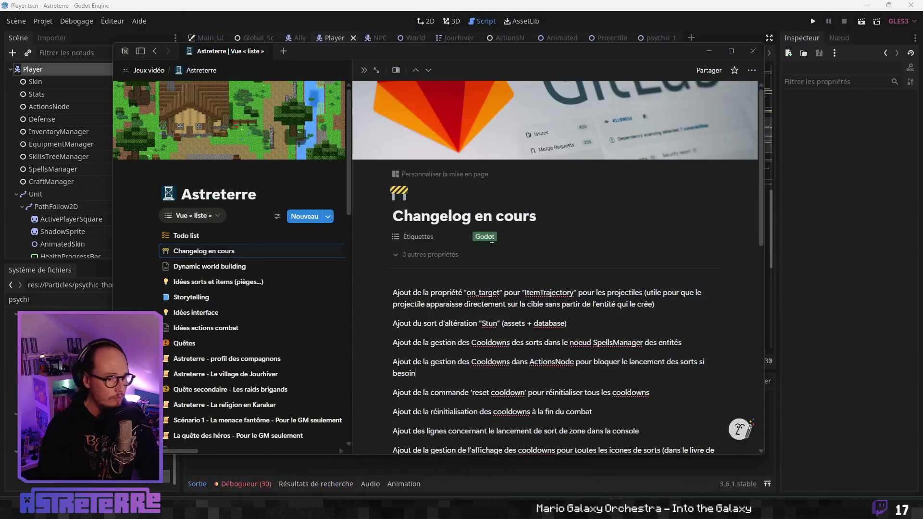
Step: Append '+ mise à jcule' to the particle-scenes changelog line, noting all spell particles were updated
scroll(437, 300, down, 5)
scroll(437, 301, down, 3)
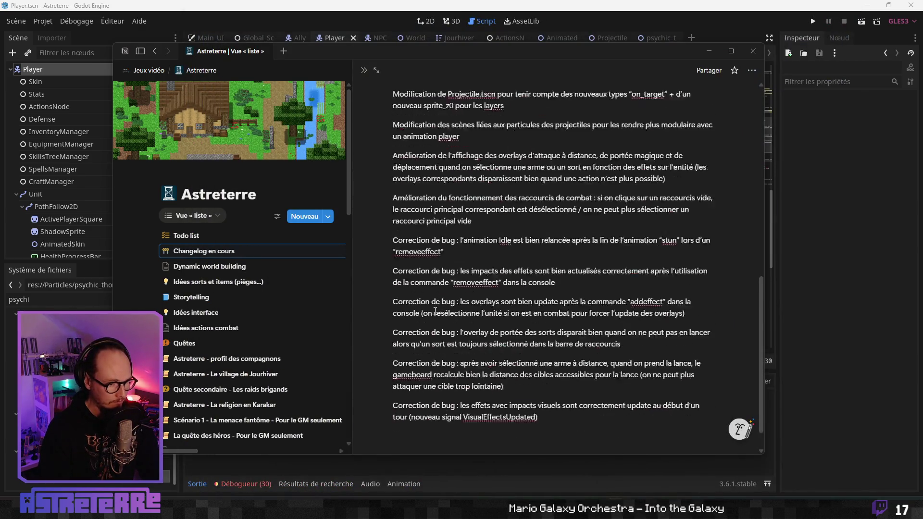
scroll(435, 307, up, 10)
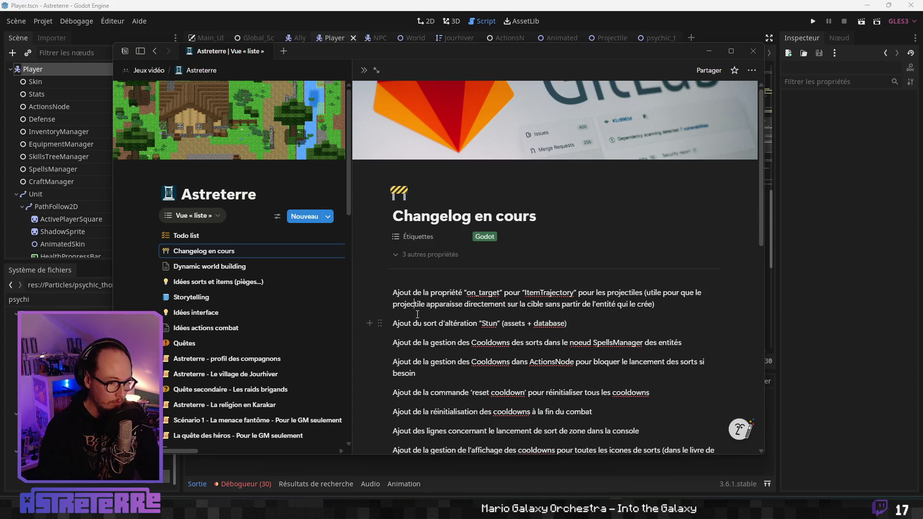
scroll(431, 306, down, 2)
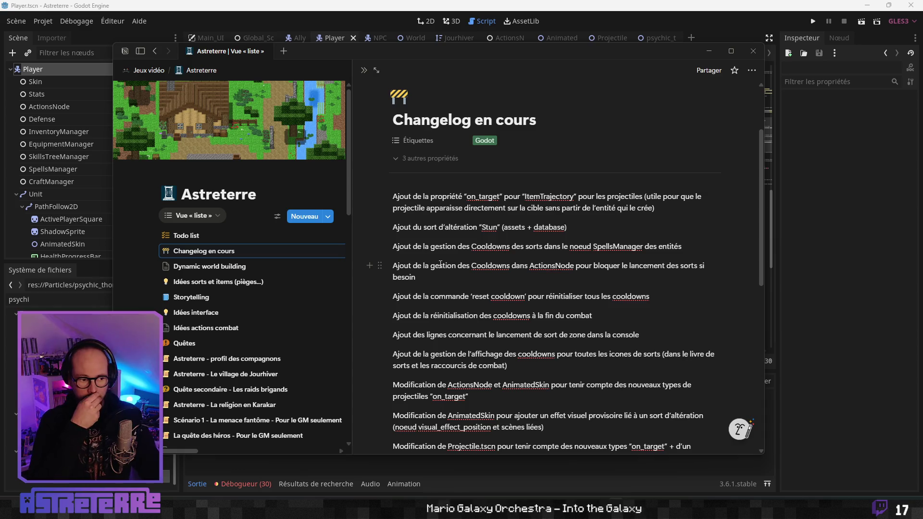
scroll(449, 289, down, 2)
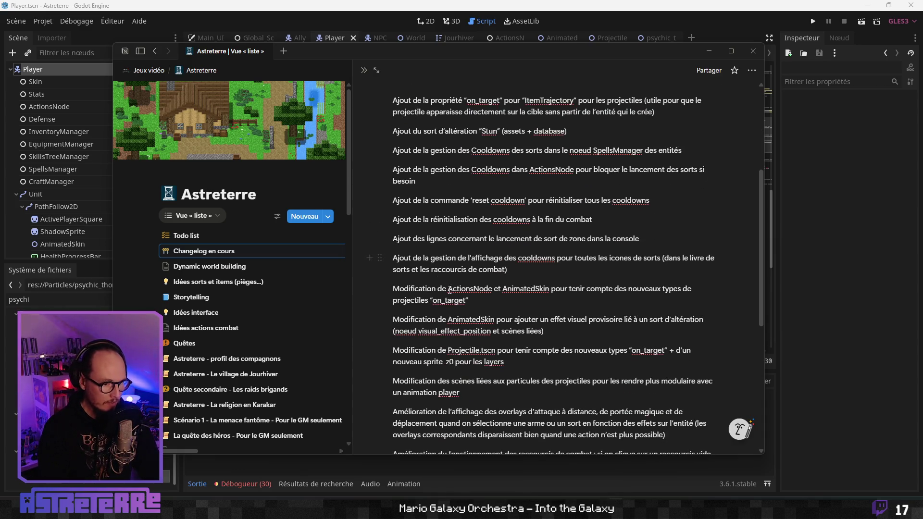
scroll(464, 319, down, 1)
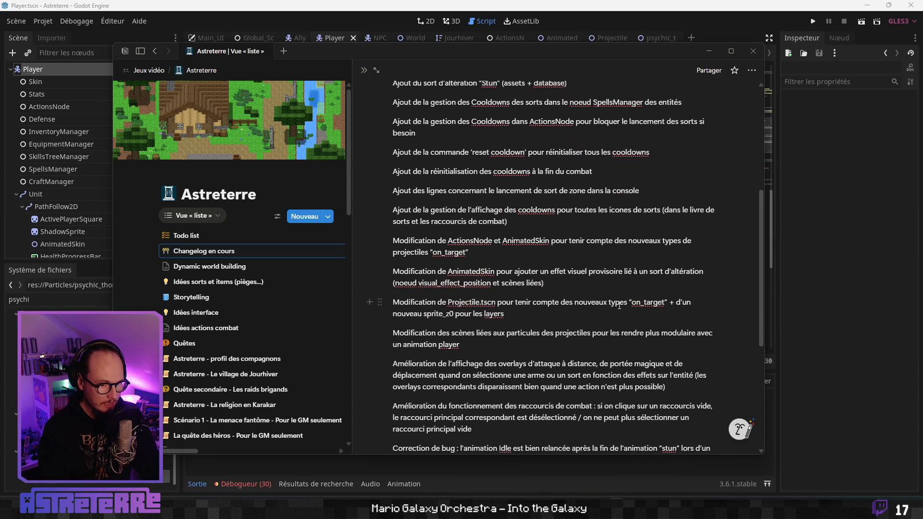
scroll(504, 335, down, 1)
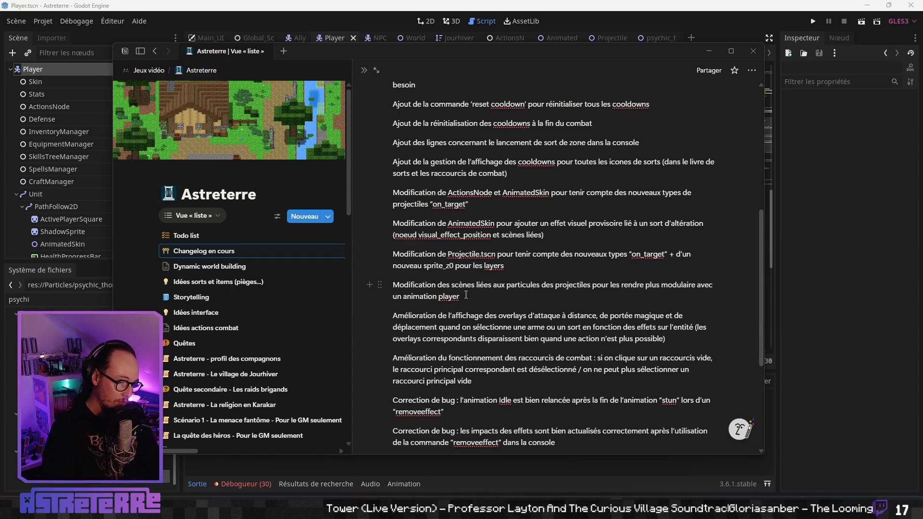
text(+ )
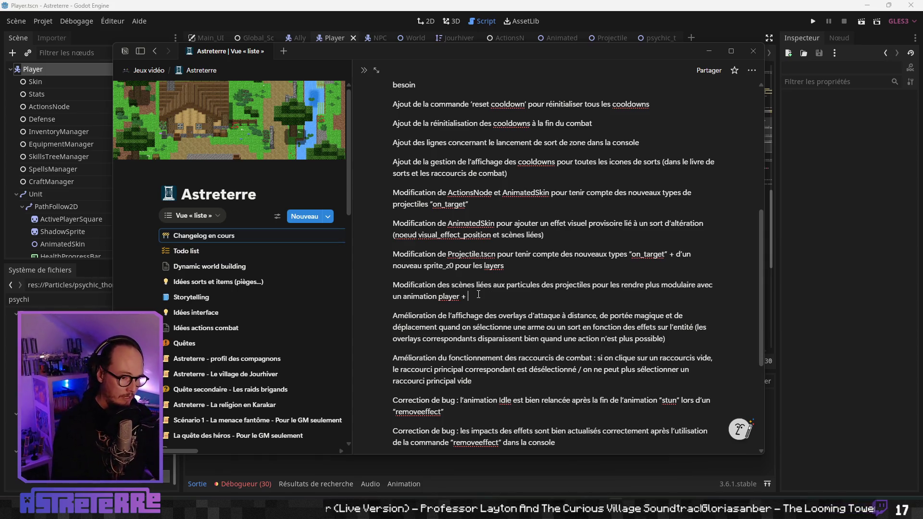
text(mise à jour de toutes les p)
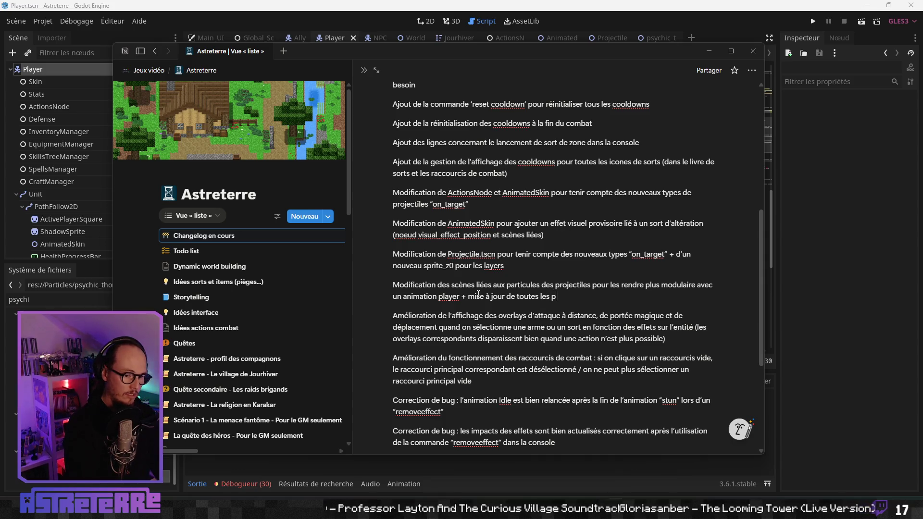
text(articules des sorts déjà créés)
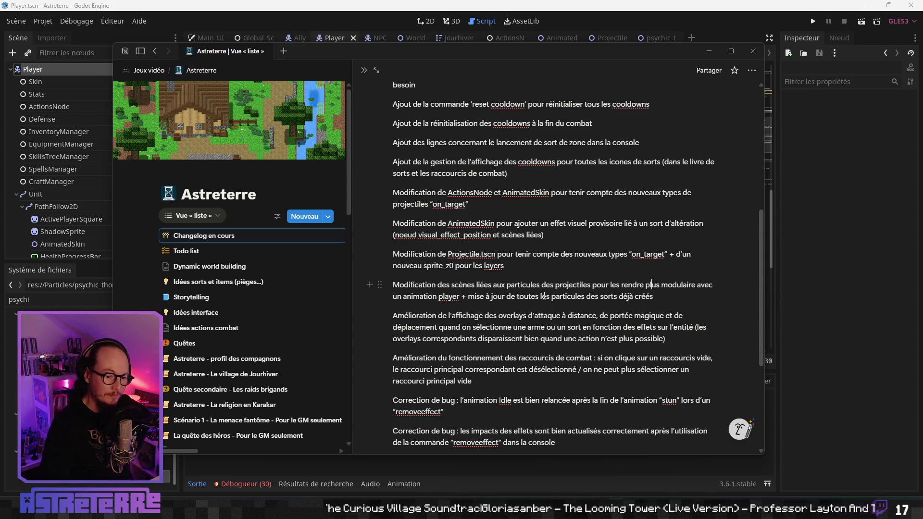
Step: Bring up the GitLab tab in the web browser
scroll(545, 295, down, 3)
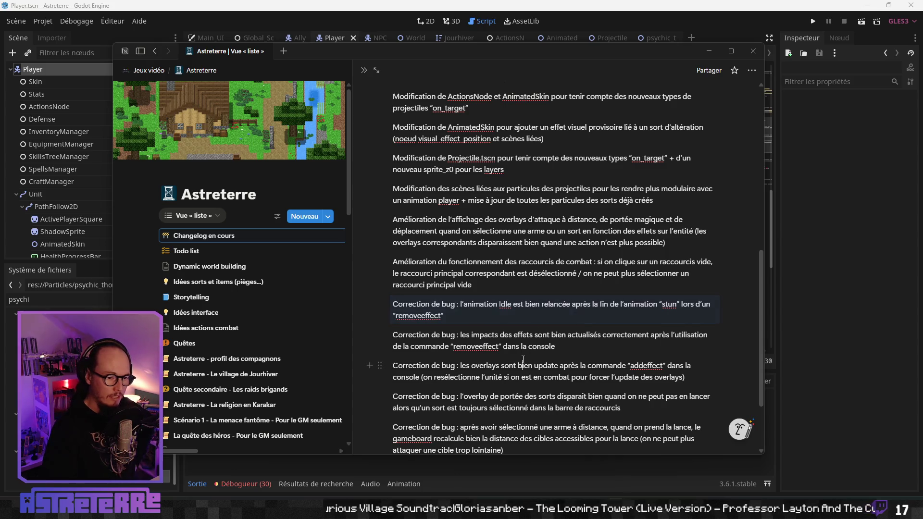
scroll(523, 358, down, 1)
scroll(522, 358, up, 10)
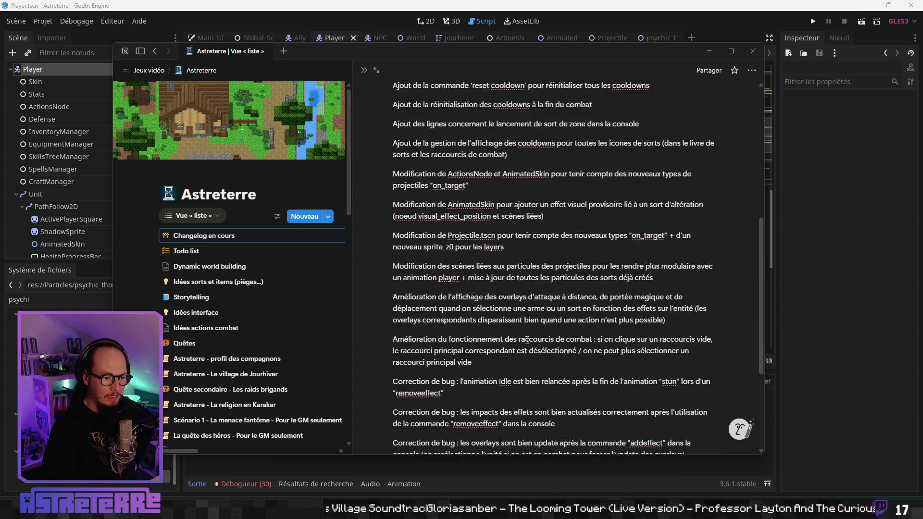
scroll(528, 342, down, 5)
scroll(507, 332, up, 1)
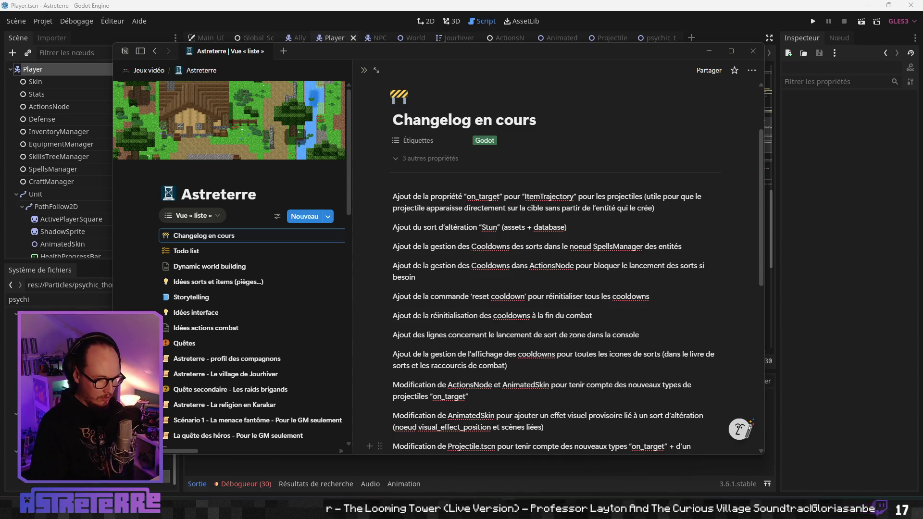
key(alt+Tab)
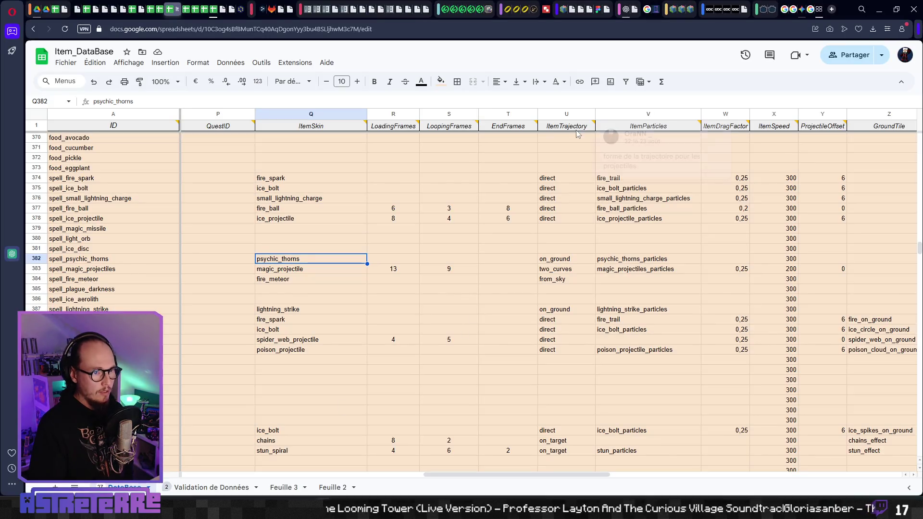
key(ctrl+Tab)
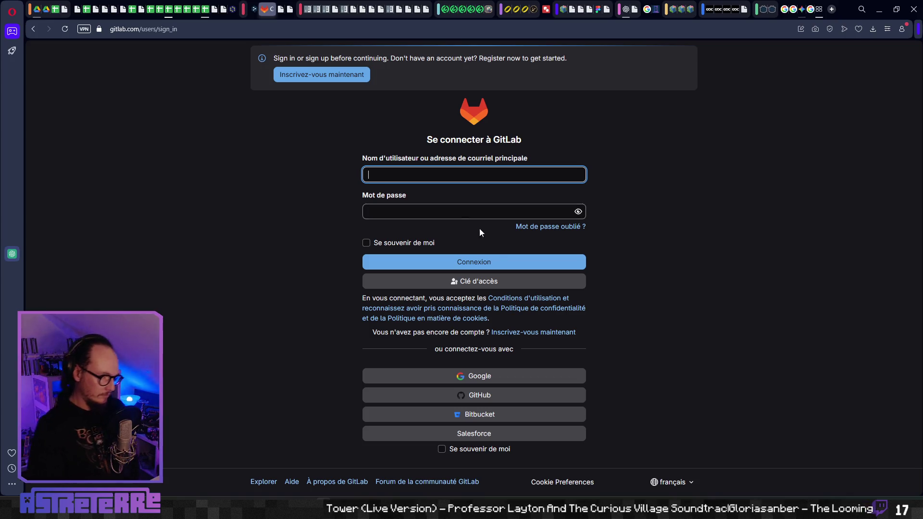
Step: Sign in to GitLab with the Google account, then return to the Notion changelog
click(531, 375)
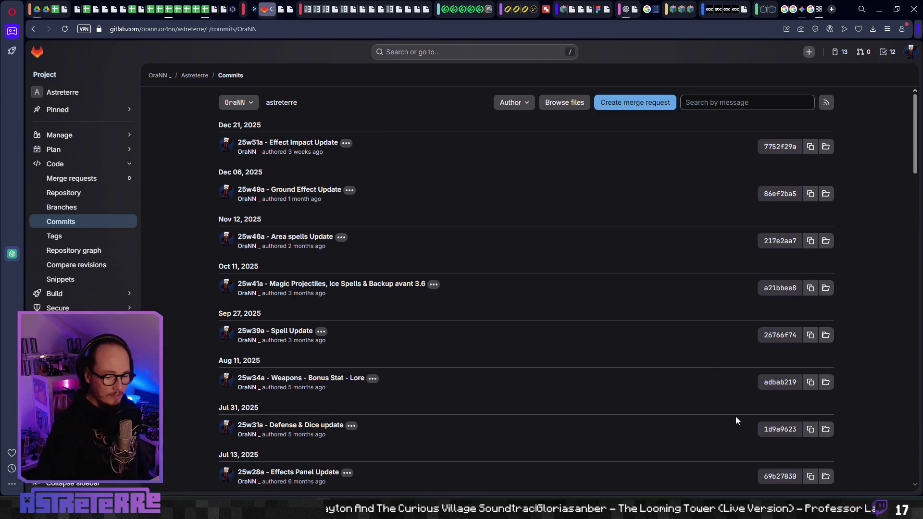
key(alt+Tab)
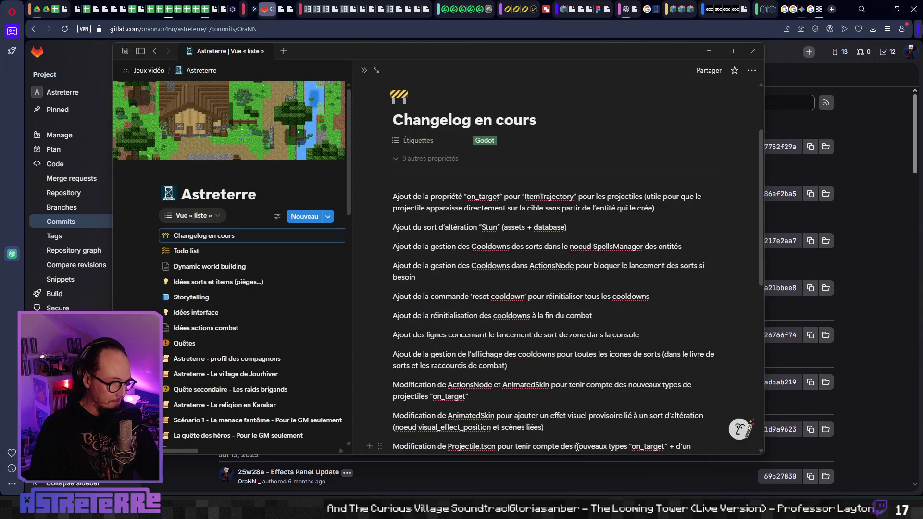
Step: Scroll the Changelog en cours entries from the 'on_target' ItemTrajectory property to the ActionsNode changes
scroll(456, 237, up, 3)
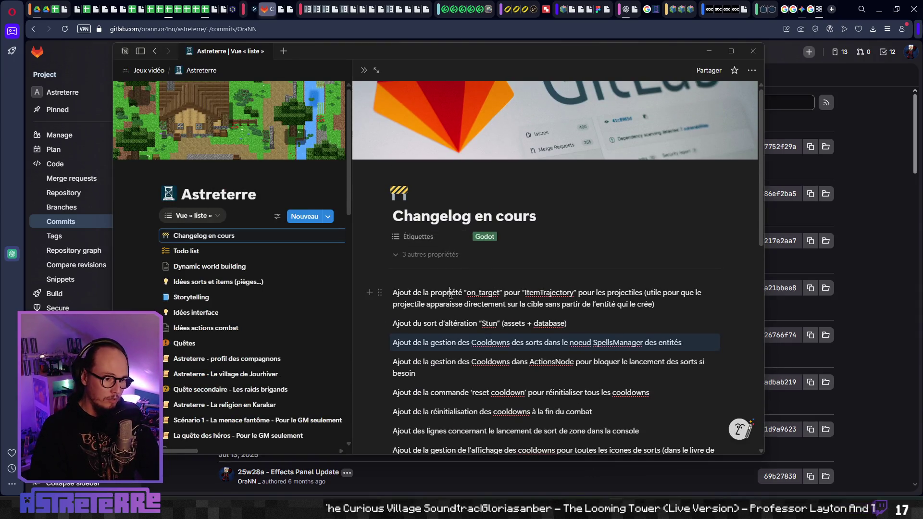
scroll(452, 288, down, 2)
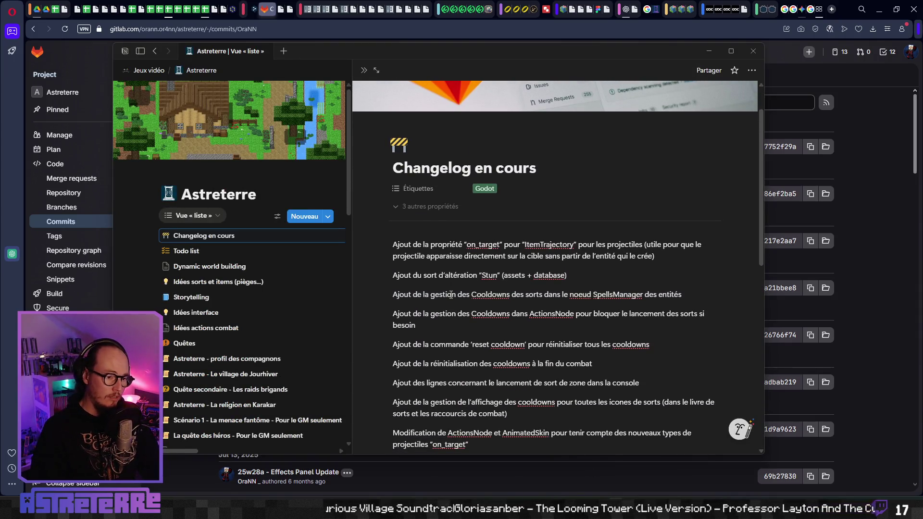
scroll(500, 145, down, 2)
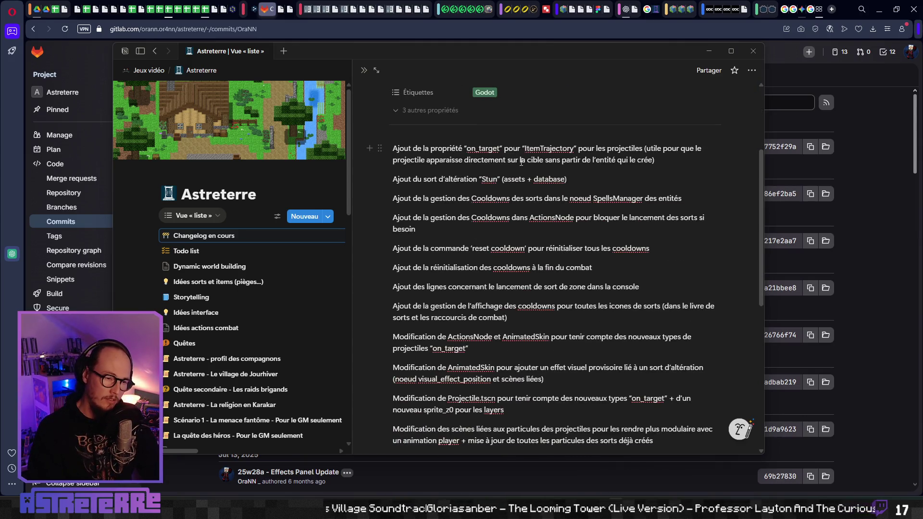
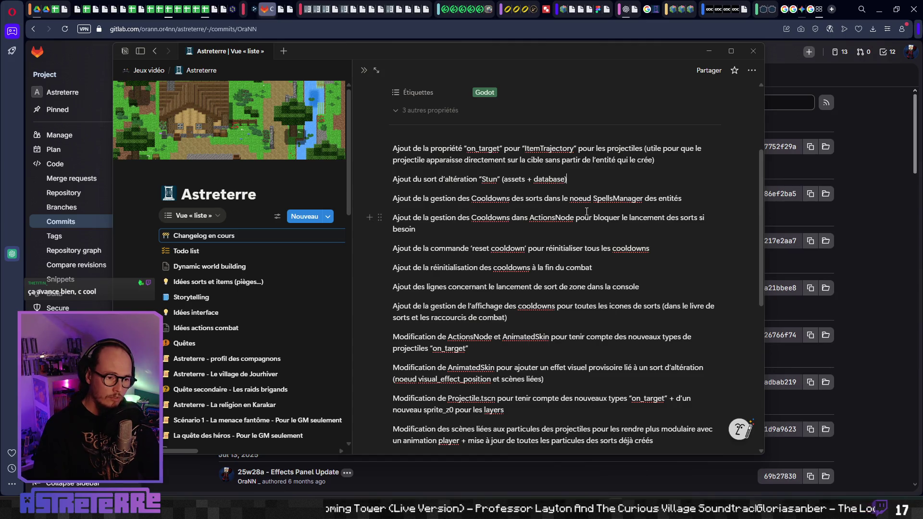
Step: Add the line 'Ajout du sort d'altération "Chain" (assets + database)' below the Stun entry
key(Return)
text(Ajpout)
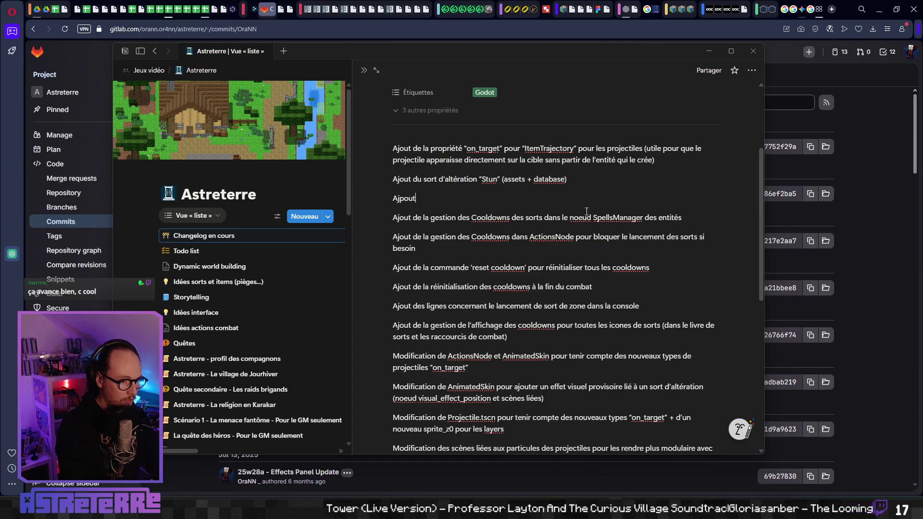
key(BackSpace)
key(BackSpace)
text(jout)
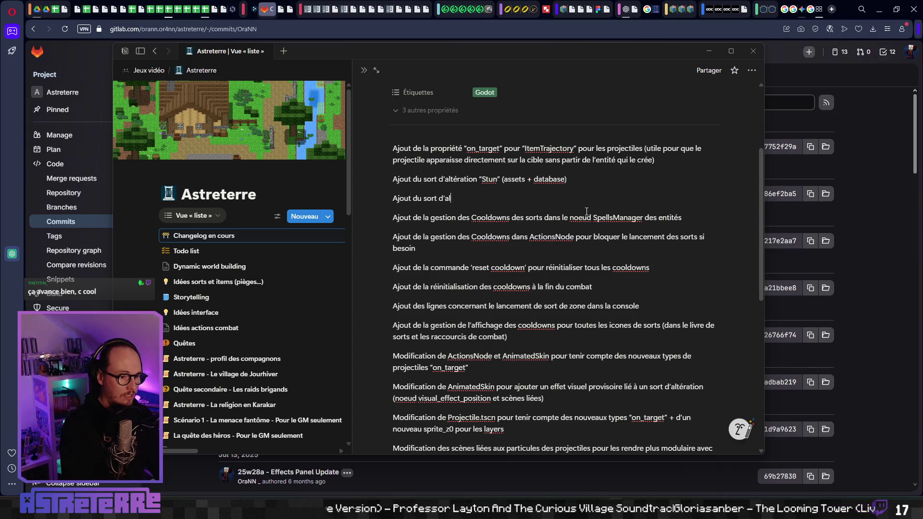
text(n “C)
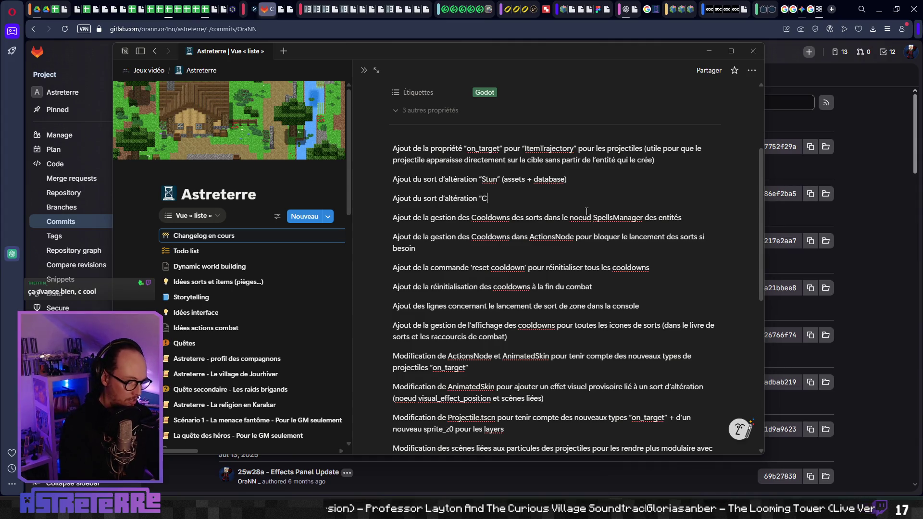
text(hain)
text((assets )
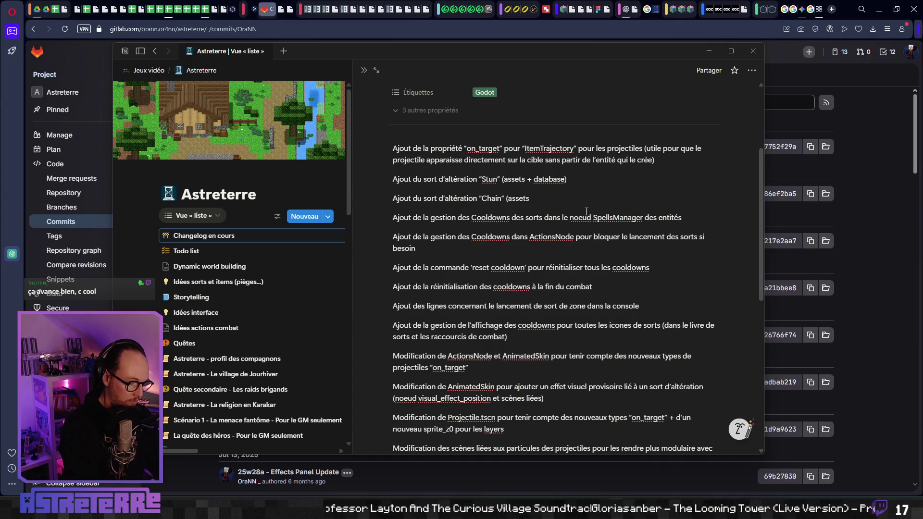
text(+ database))
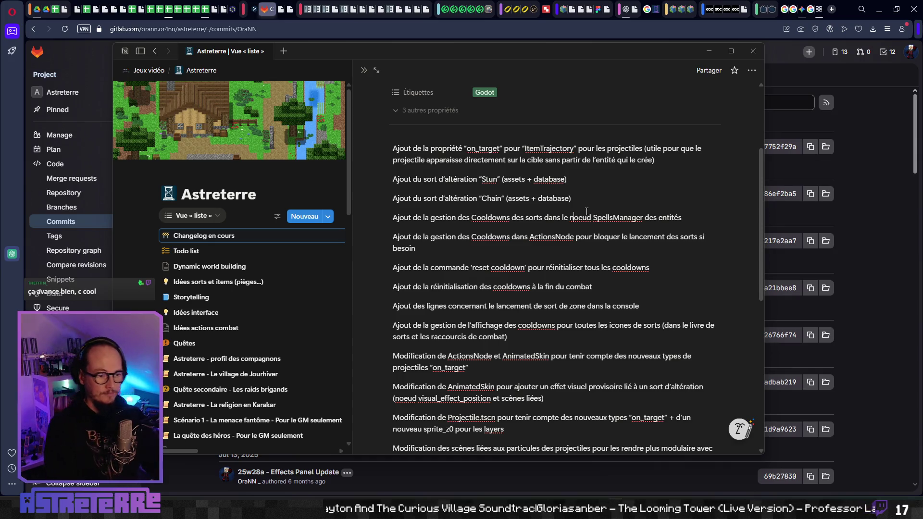
key(Down)
key(Down)
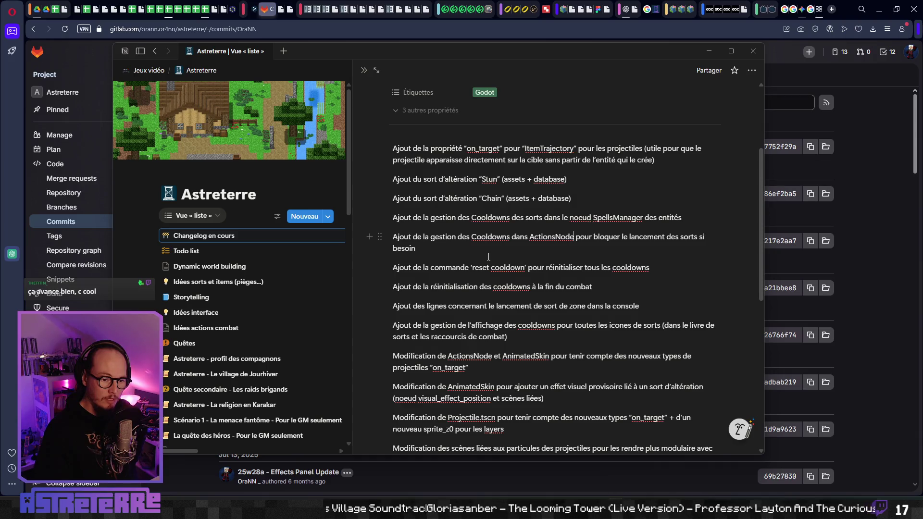
scroll(498, 234, down, 1)
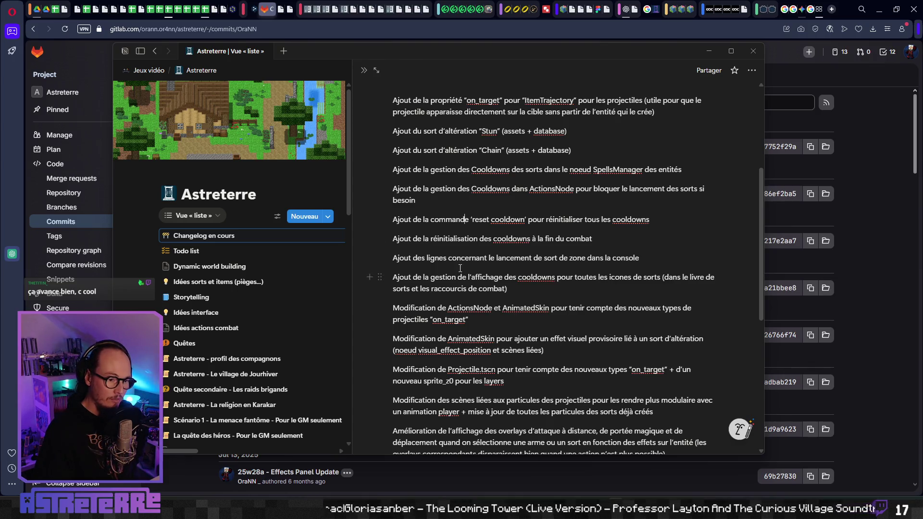
scroll(521, 265, down, 1)
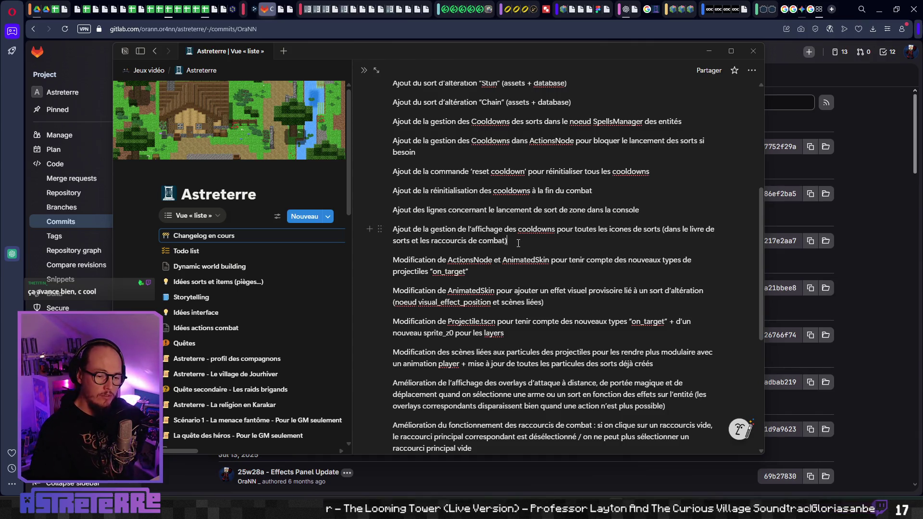
scroll(516, 241, down, 1)
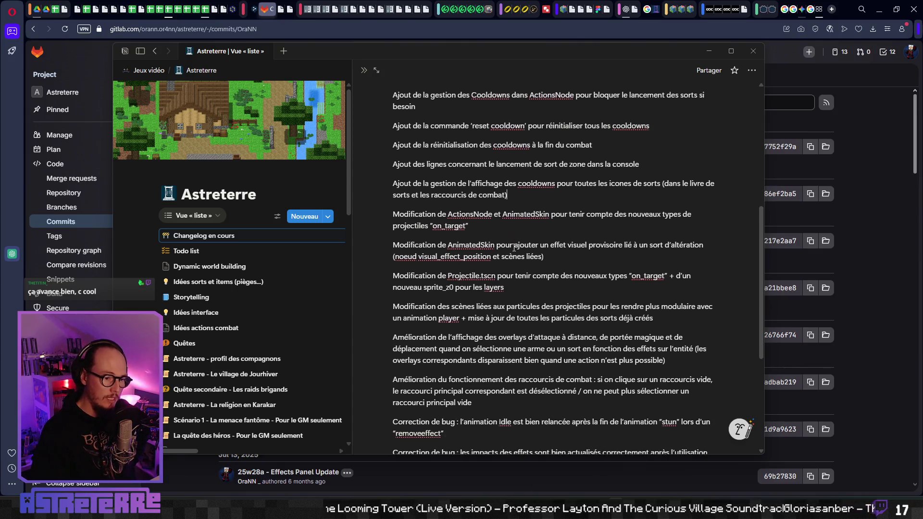
click(490, 226)
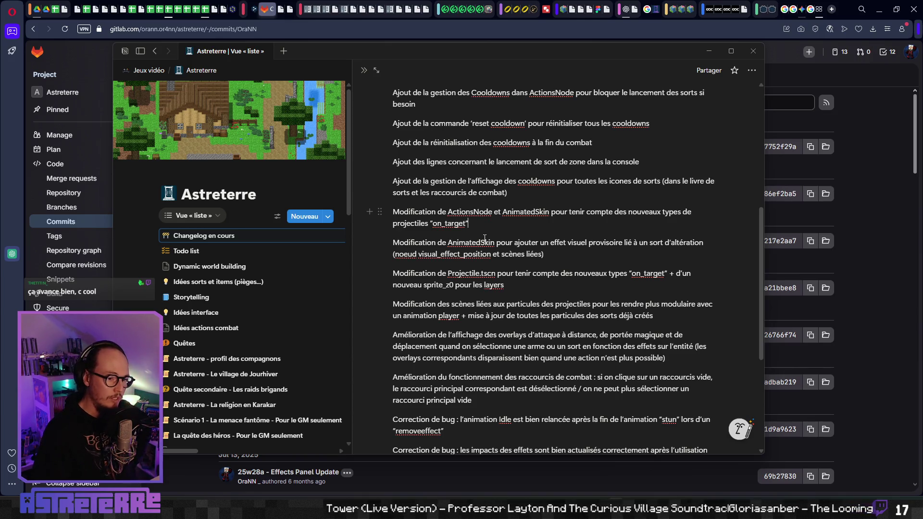
scroll(496, 226, down, 1)
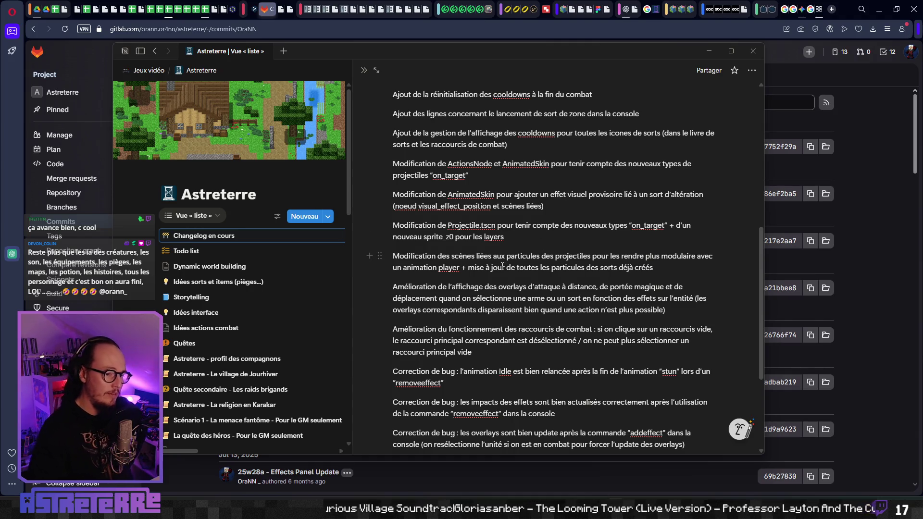
scroll(542, 251, down, 1)
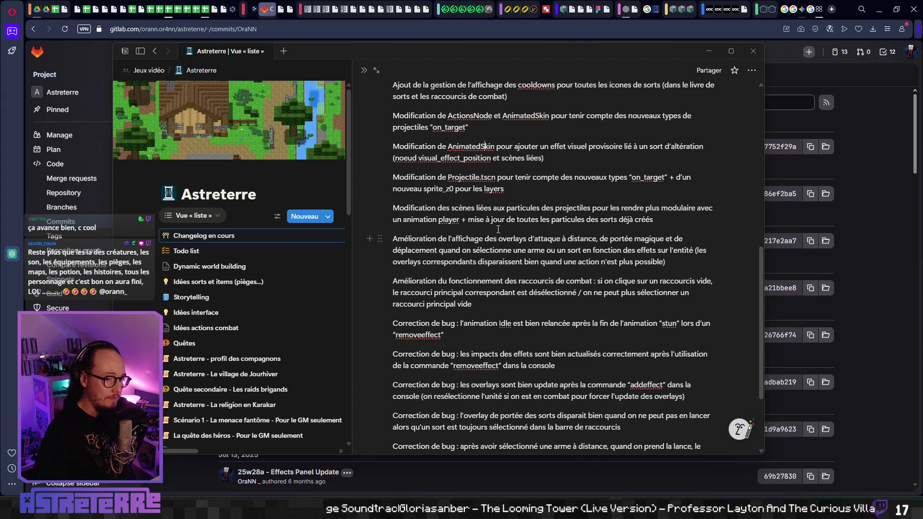
scroll(500, 233, down, 1)
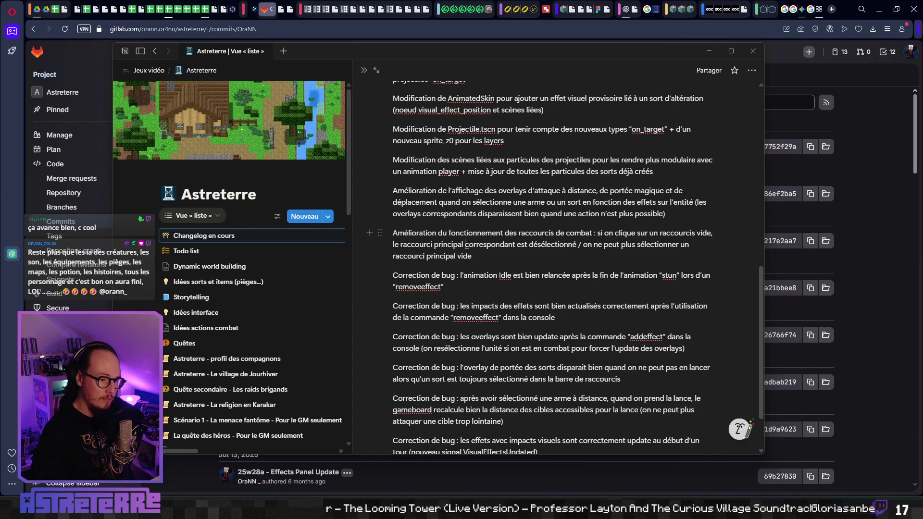
scroll(493, 215, down, 1)
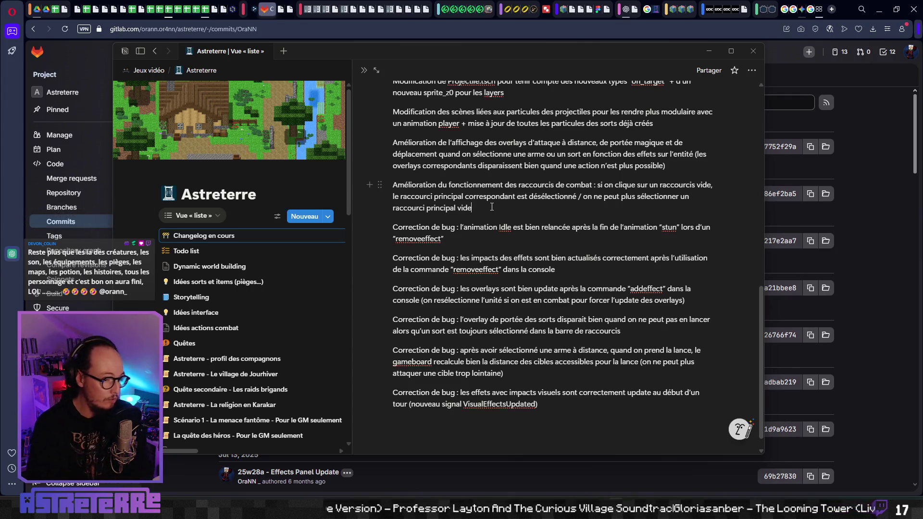
click(498, 227)
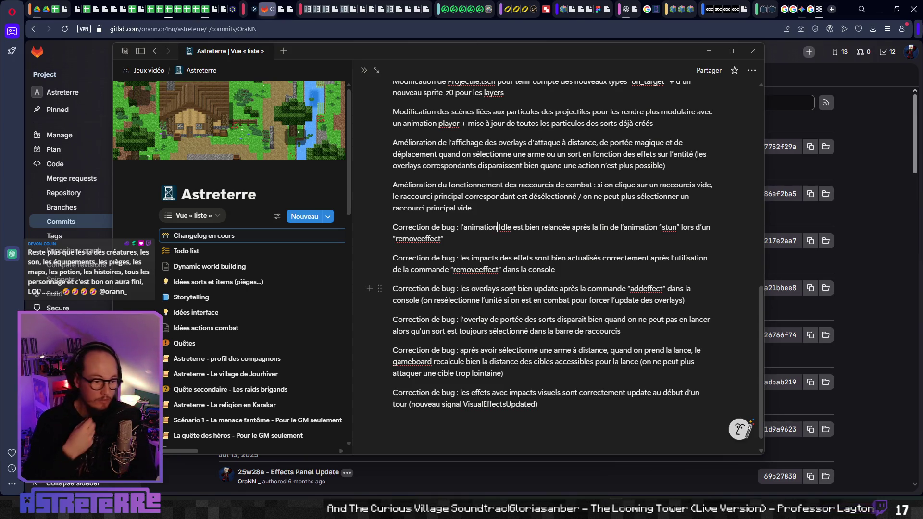
click(522, 300)
scroll(553, 300, down, 1)
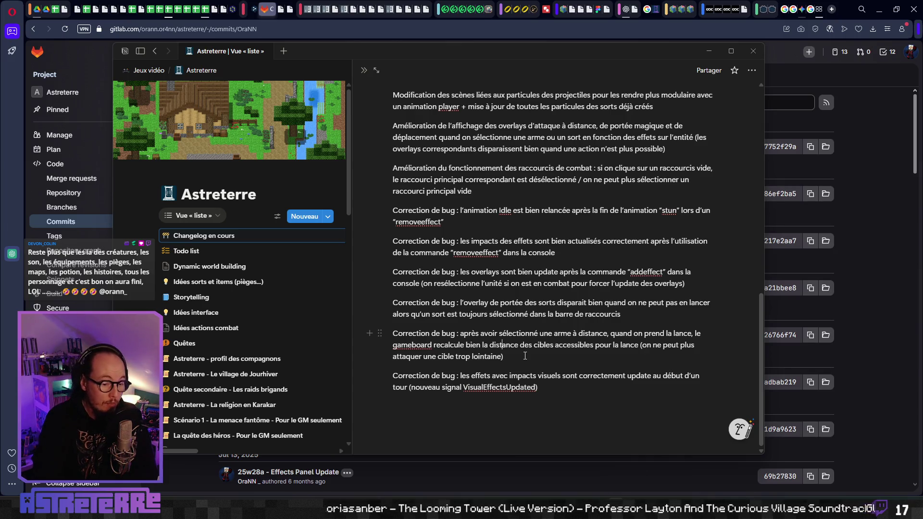
click(527, 356)
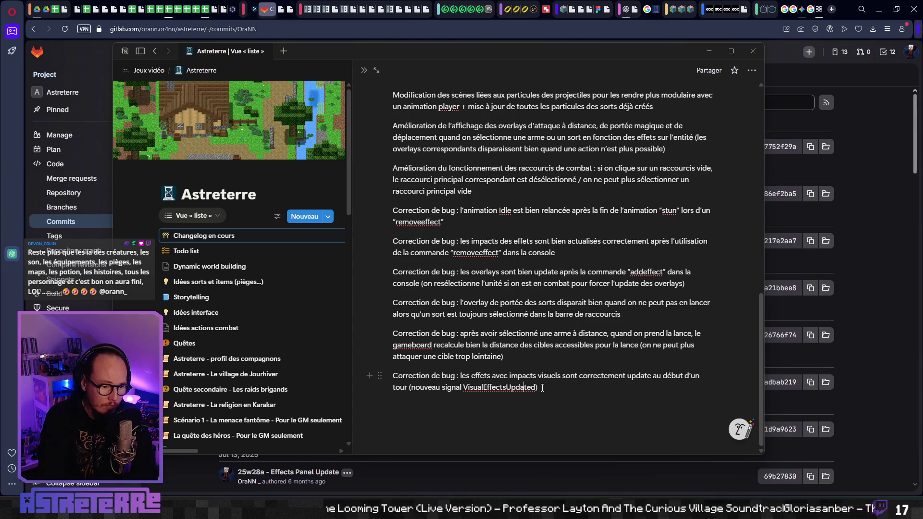
mouse_move(548, 387)
mouse_down()
mouse_move(420, 97)
mouse_move(419, 203)
mouse_move(413, 96)
mouse_move(392, 290)
mouse_up()
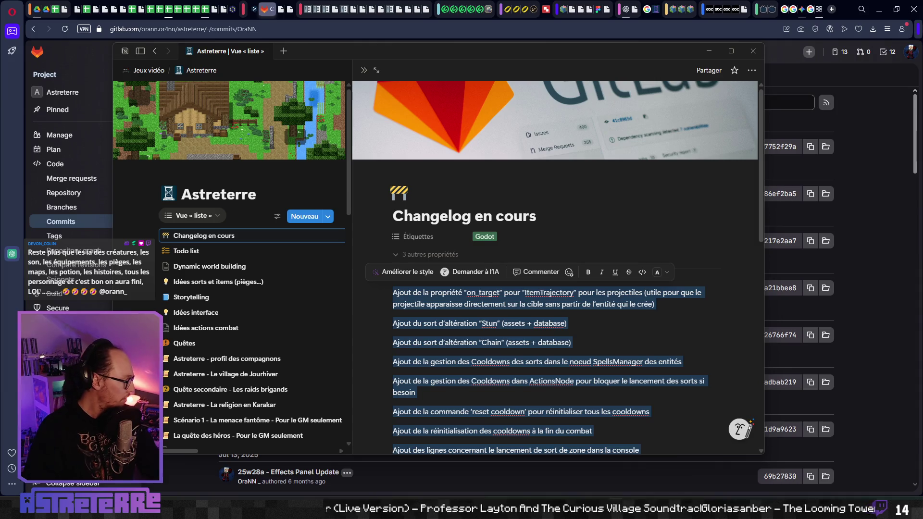
Step: Enlarge the GitHub Desktop window to list the 55 changed files and begin the summary with '26'
key(alt+Tab)
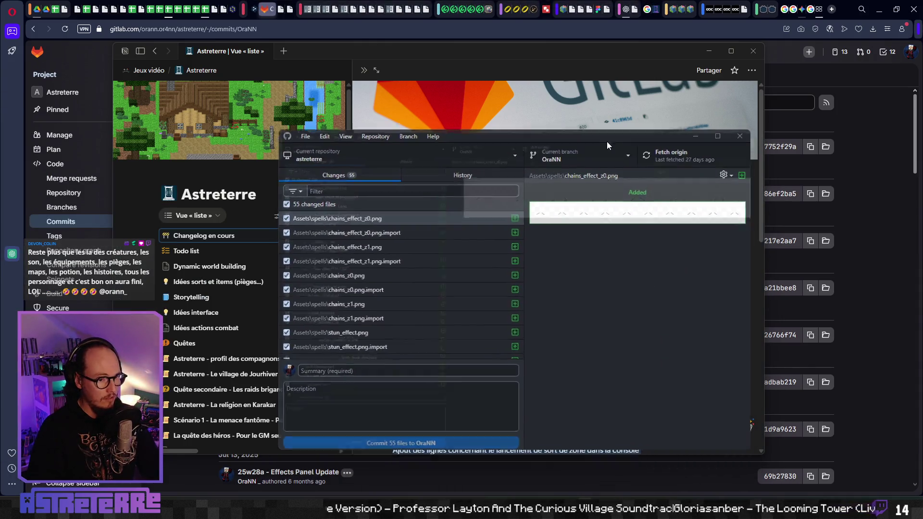
double_click(606, 141)
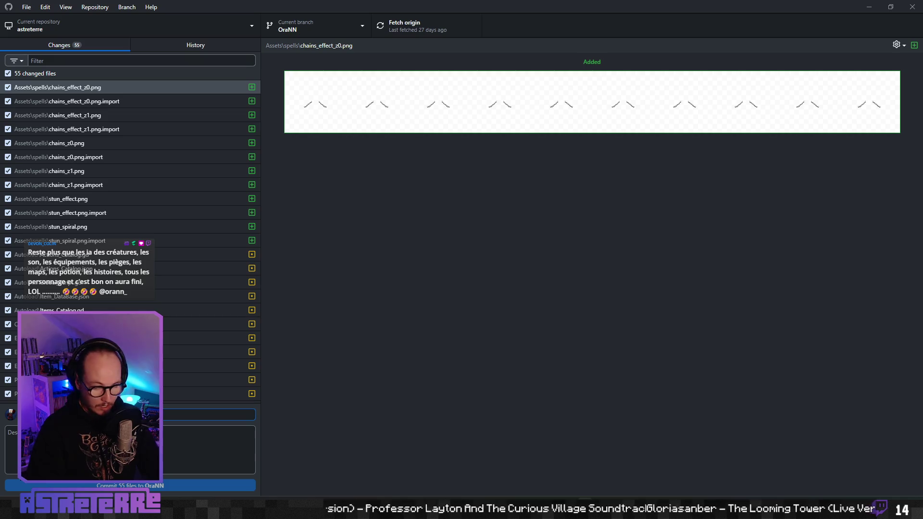
mouse_move(426, 6)
mouse_down()
mouse_move(426, 36)
mouse_move(522, 28)
mouse_move(494, 19)
mouse_up()
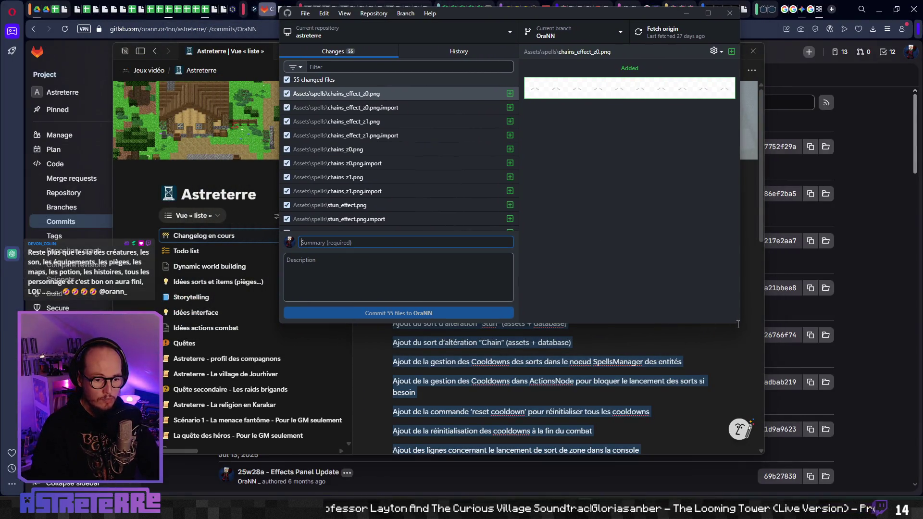
drag(739, 323, 910, 490)
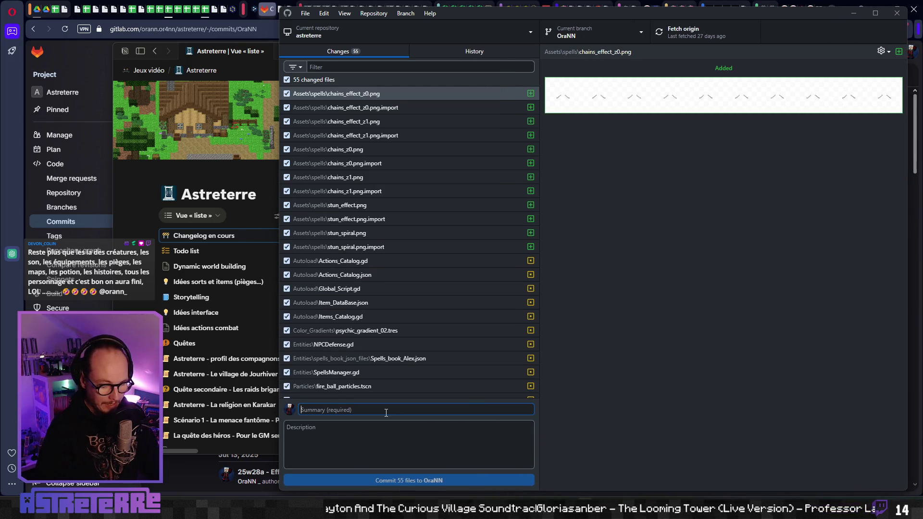
text(26w)
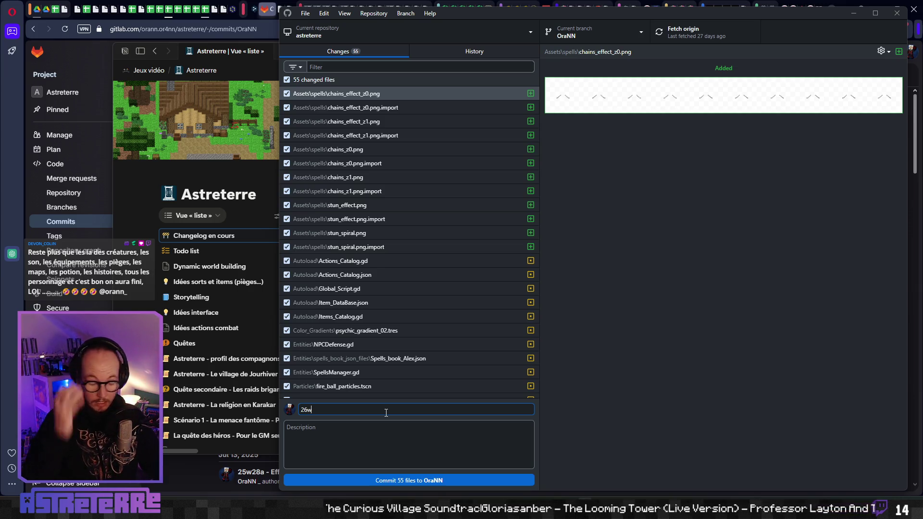
click(79, 70)
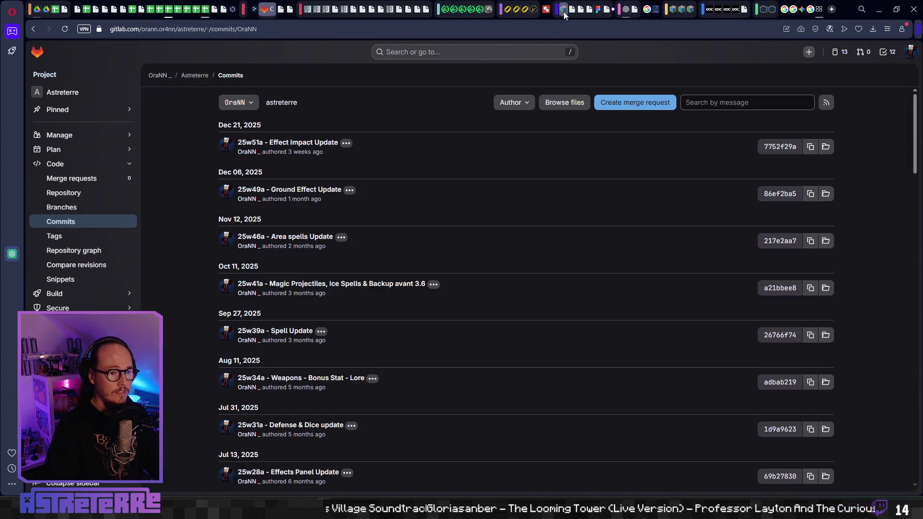
click(546, 9)
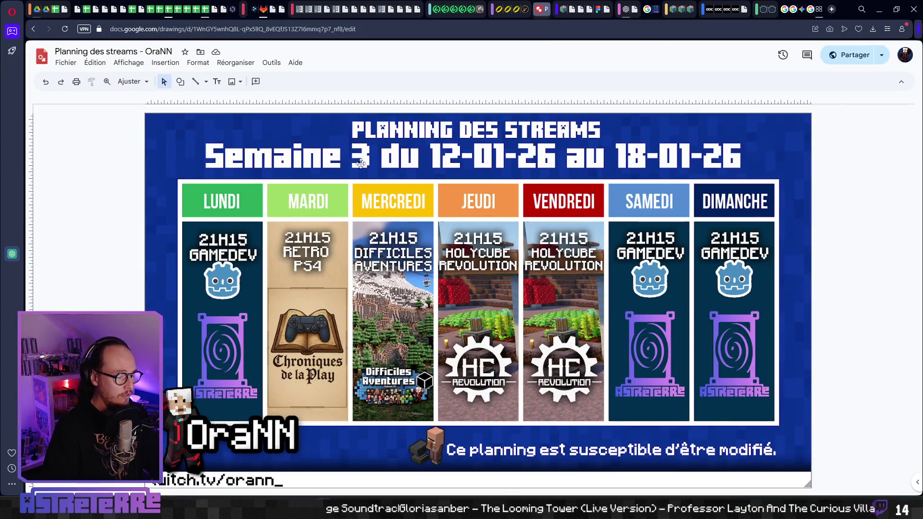
key(ctrl+Tab)
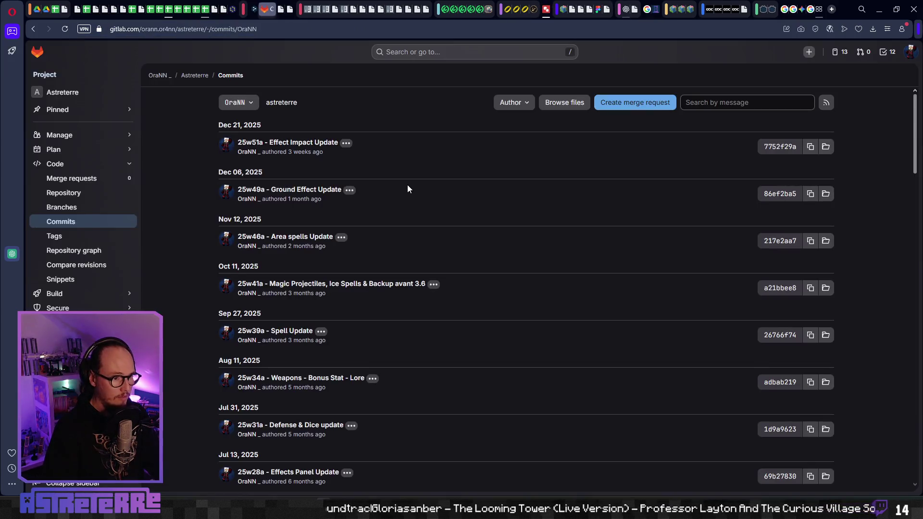
key(ctrl+Tab)
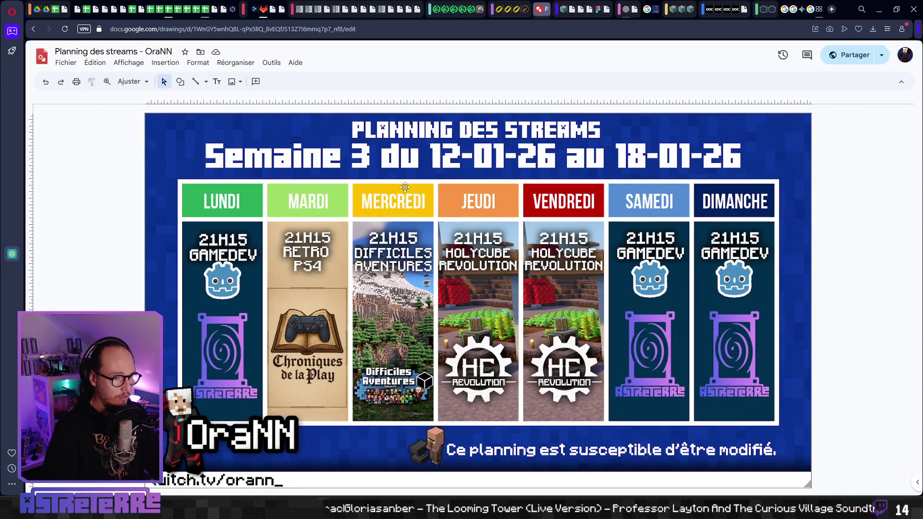
key(alt+Tab)
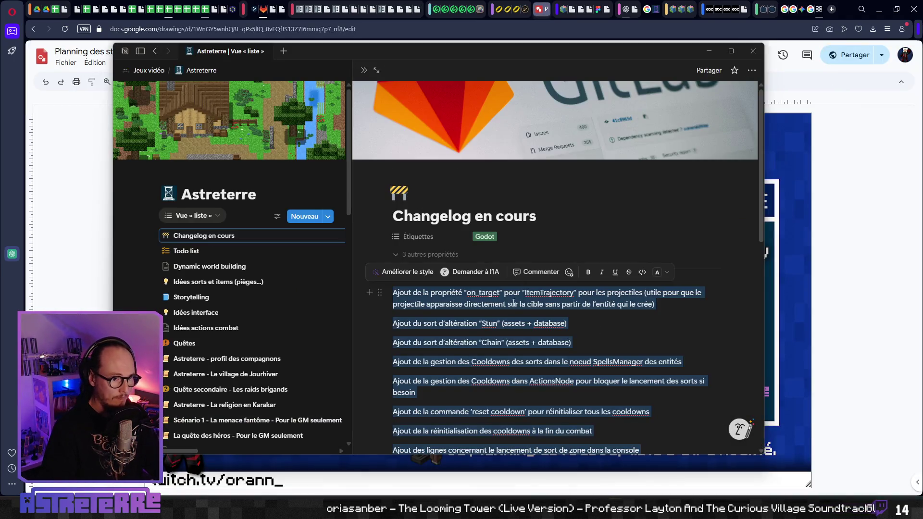
key(alt+Tab)
key(Tab)
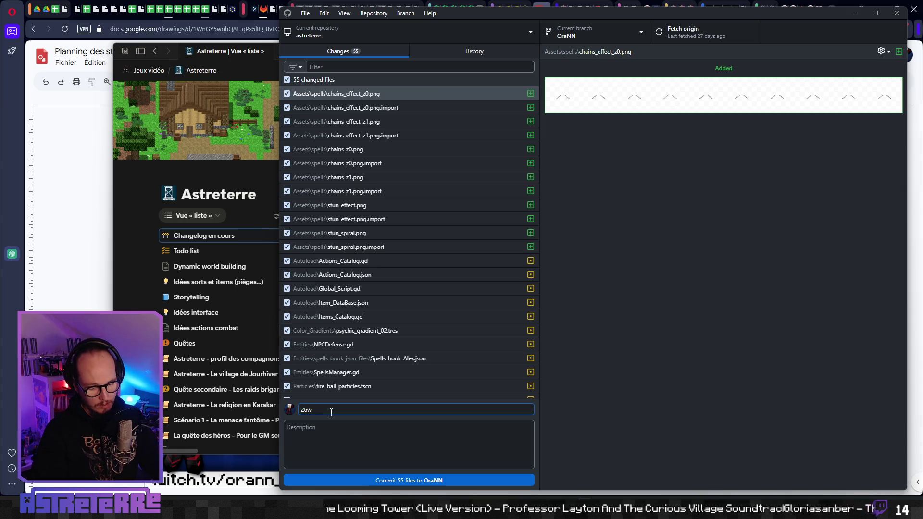
Step: Complete the summary as '26w03a - Cooldown Update' and paste the changelog into the description
text(03)
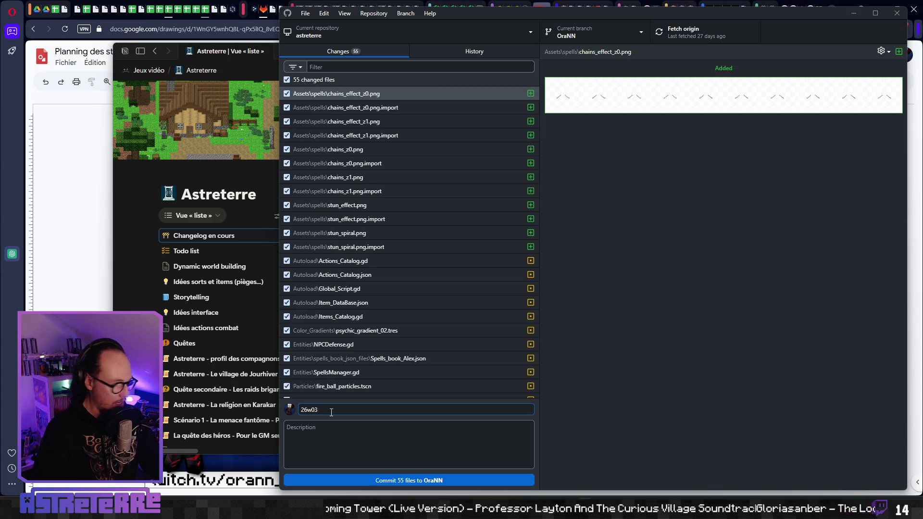
text(a - C)
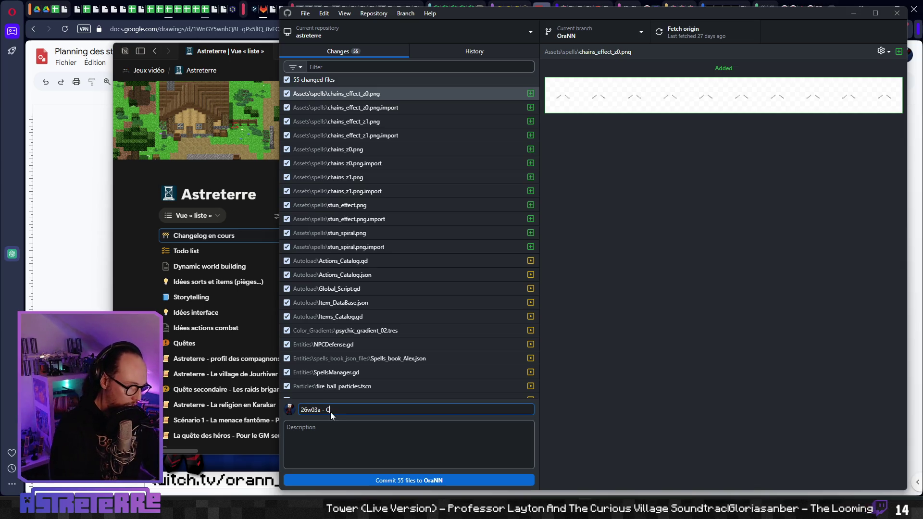
text(roldown )
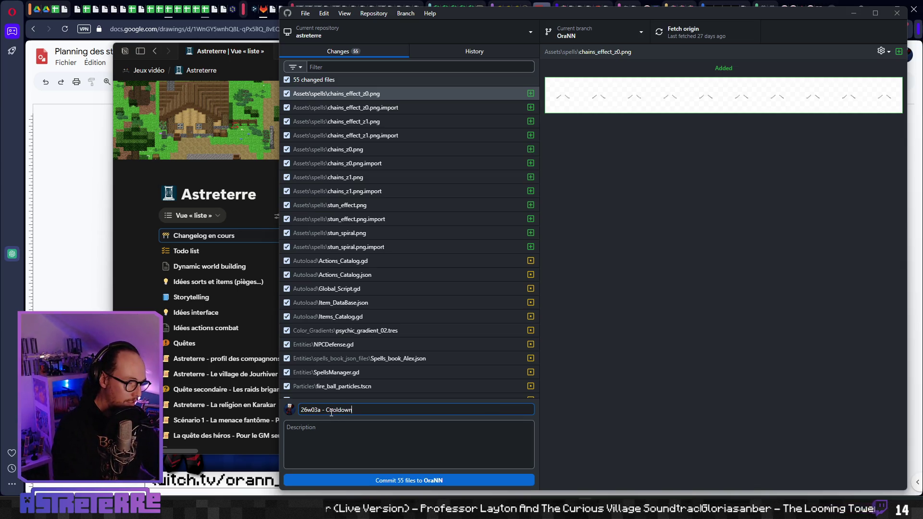
text(Update)
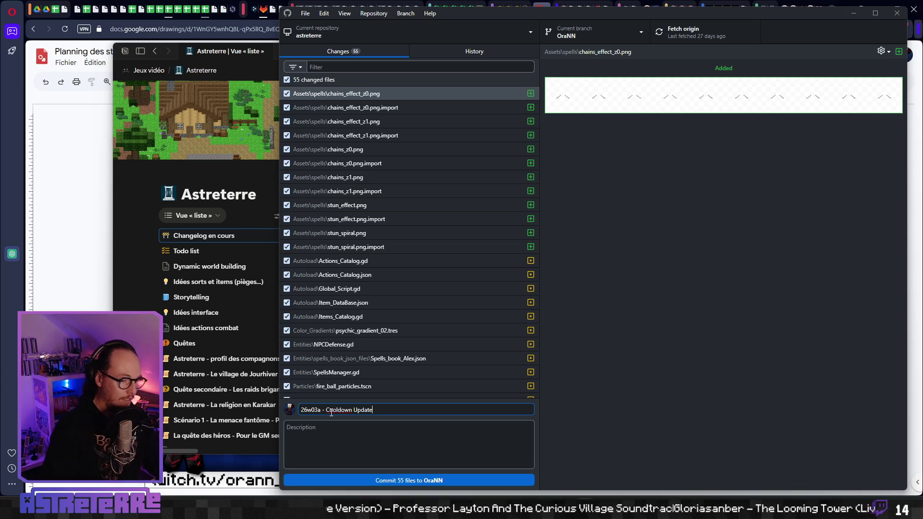
click(326, 440)
key(ctrl+v)
scroll(338, 443, up, 3)
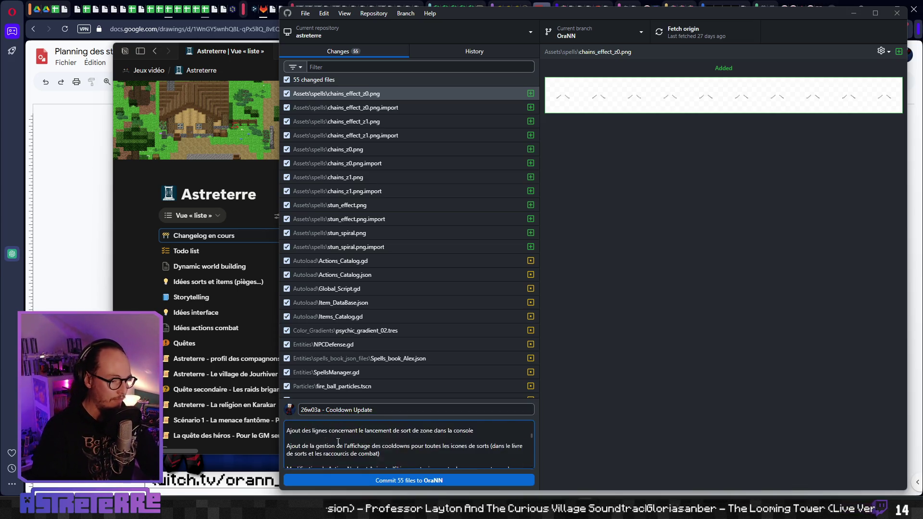
Step: Remove every blank line between changelog and bug-fix entries, then commit the 55 files
click(307, 443)
key(BackSpace)
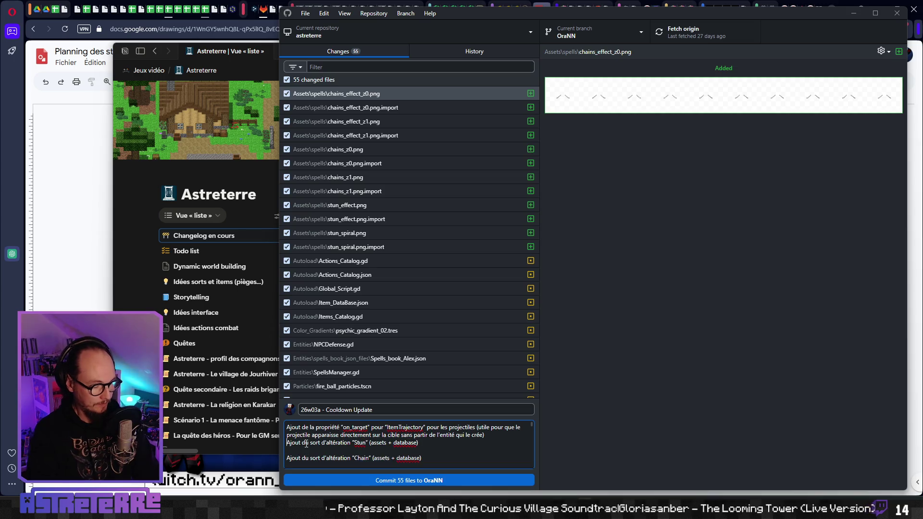
key(BackSpace)
key(Down)
key(Down)
key(BackSpace)
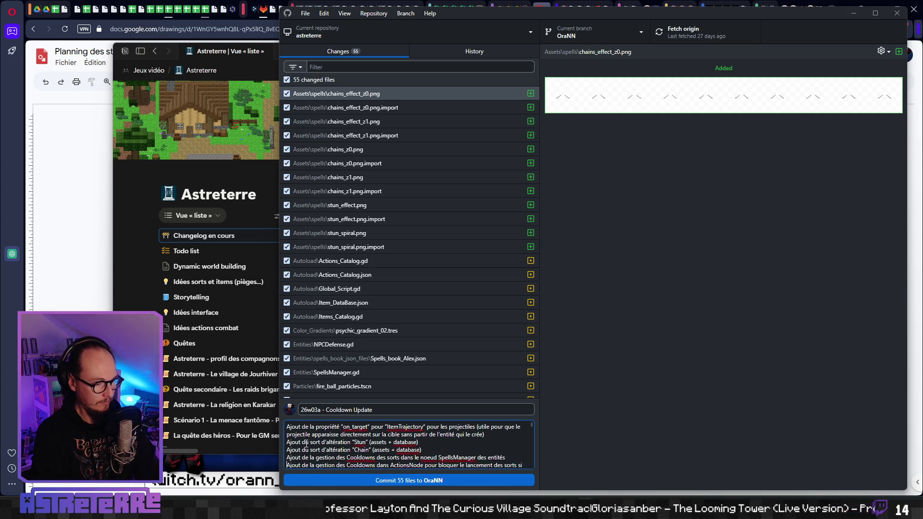
key(Down)
key(Down)
key(BackSpace)
key(Down)
key(Down)
key(BackSpace)
key(Down)
key(Down)
key(BackSpace)
key(Down)
key(Down)
key(BackSpace)
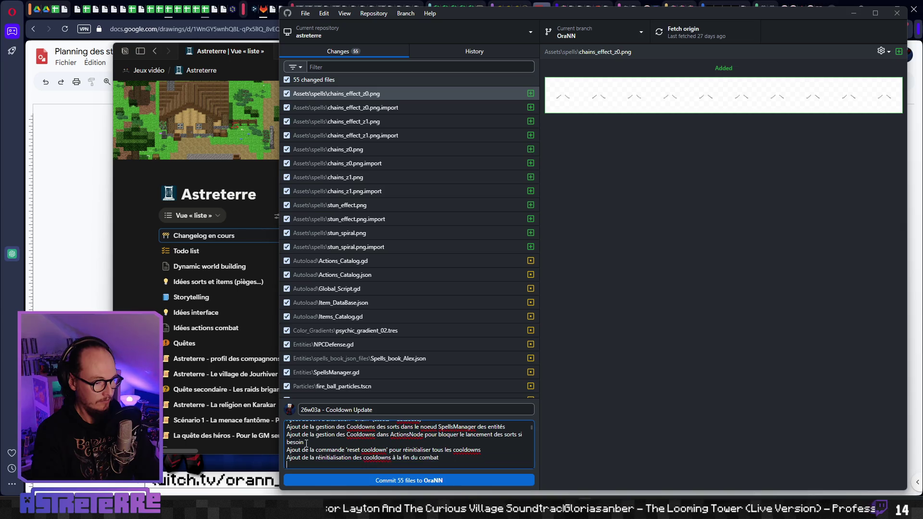
key(Down)
key(Down)
key(BackSpace)
key(Down)
key(Down)
key(BackSpace)
key(Down)
key(Down)
key(BackSpace)
key(Down)
key(Down)
key(BackSpace)
key(Down)
key(Down)
key(BackSpace)
key(Down)
key(Down)
key(BackSpace)
key(Down)
key(Down)
key(BackSpace)
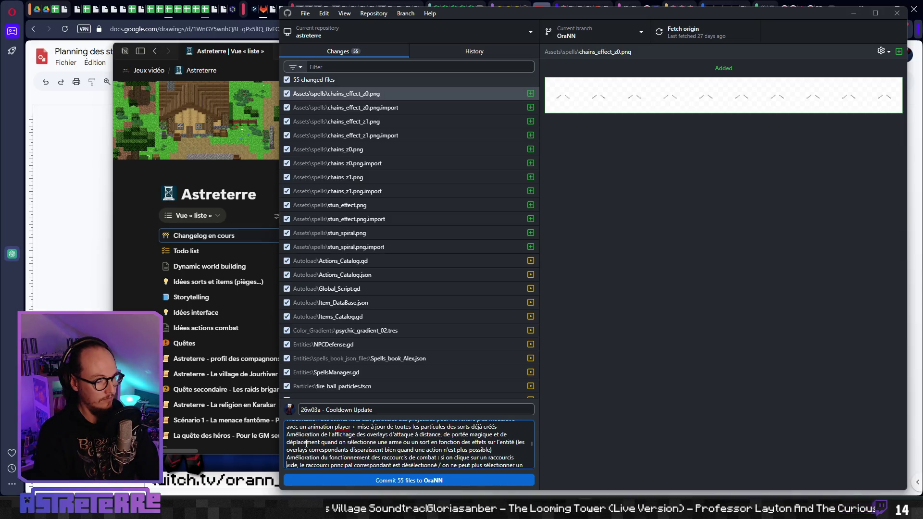
key(Down)
key(Down)
key(BackSpace)
key(Down)
key(Down)
key(BackSpace)
key(Down)
key(Down)
key(BackSpace)
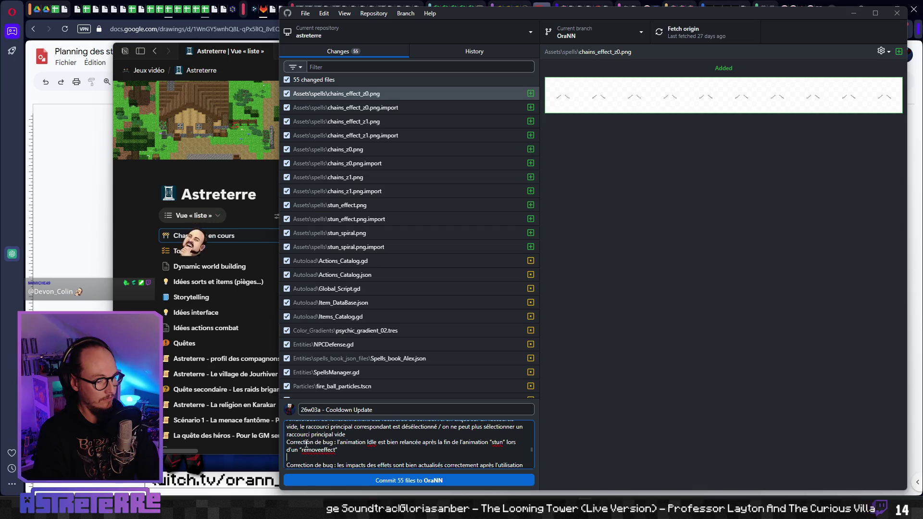
key(Down)
key(Down)
key(BackSpace)
key(Down)
key(Down)
key(BackSpace)
key(Down)
key(Down)
key(BackSpace)
key(Down)
key(Down)
key(BackSpace)
key(Down)
key(Down)
key(BackSpace)
key(Down)
key(Down)
key(BackSpace)
key(Down)
key(Down)
key(BackSpace)
key(Down)
key(Down)
key(BackSpace)
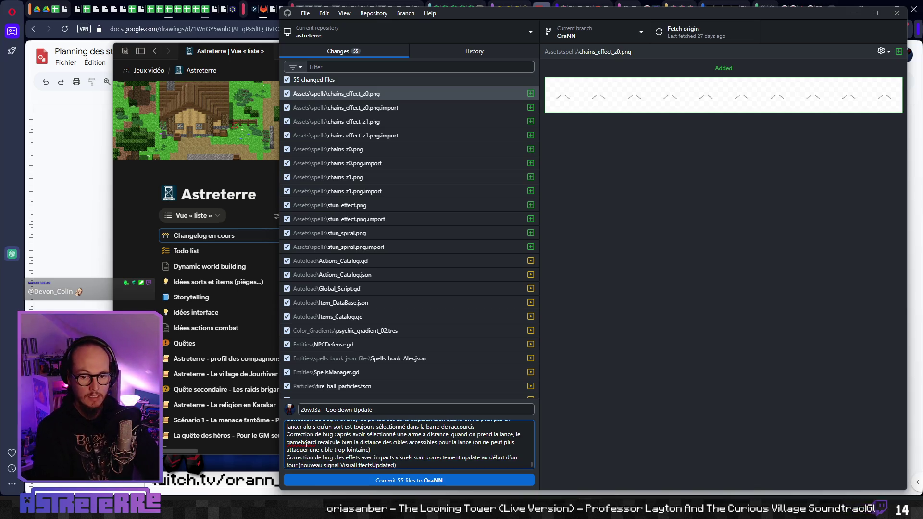
key(Up)
key(Up)
key(Up)
key(Up)
key(Up)
key(Up)
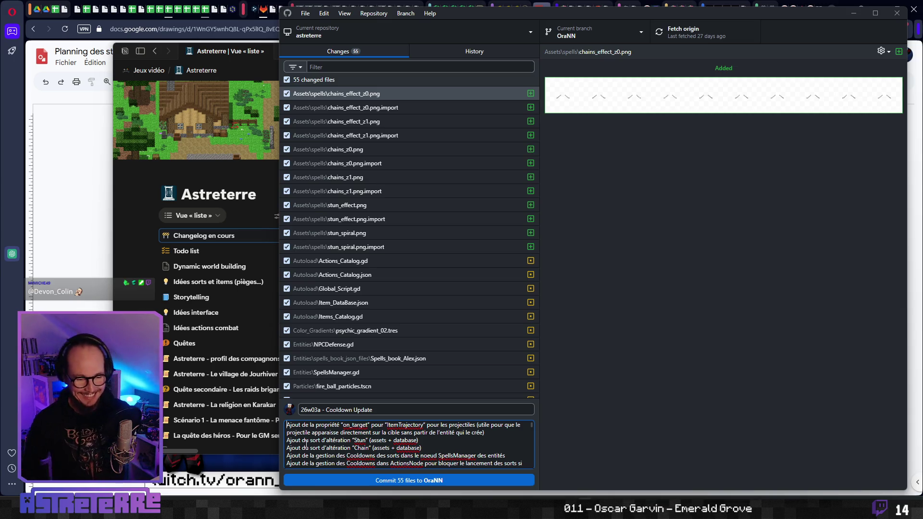
click(399, 483)
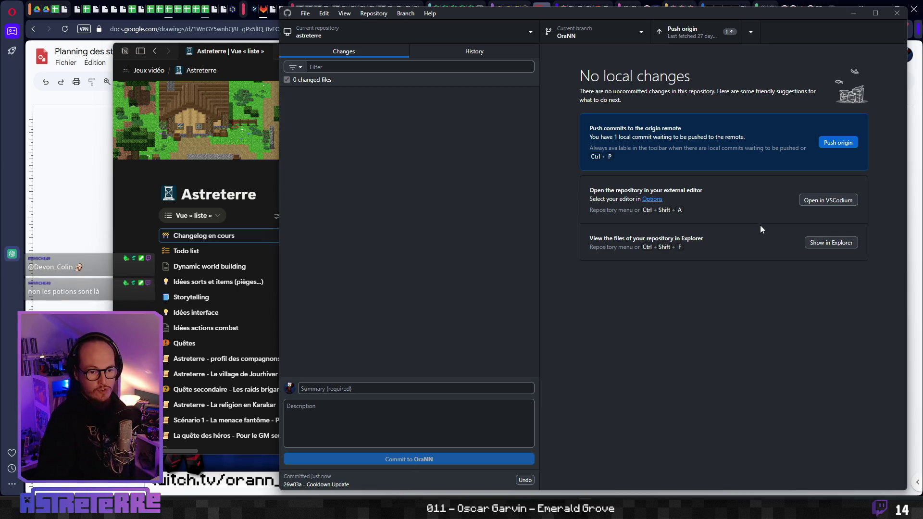
Step: Push the 26w03a commit to origin and return to the browser
click(835, 143)
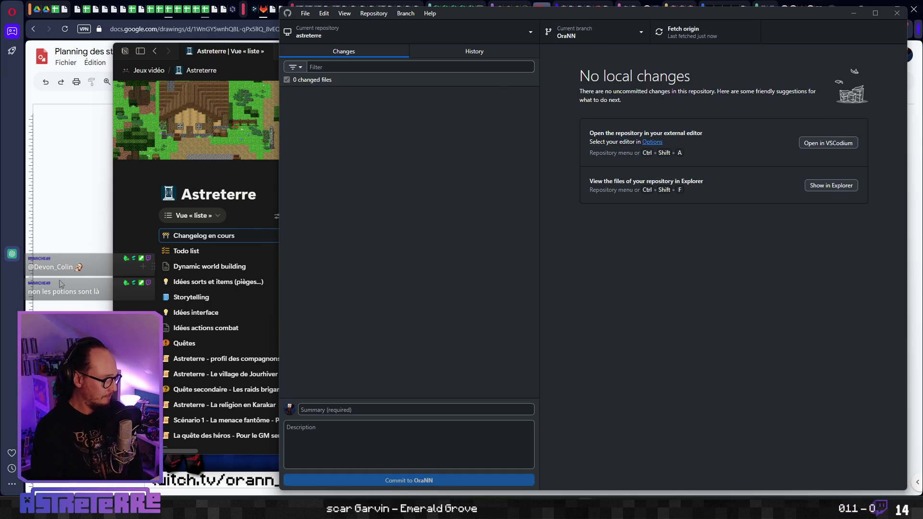
click(258, 13)
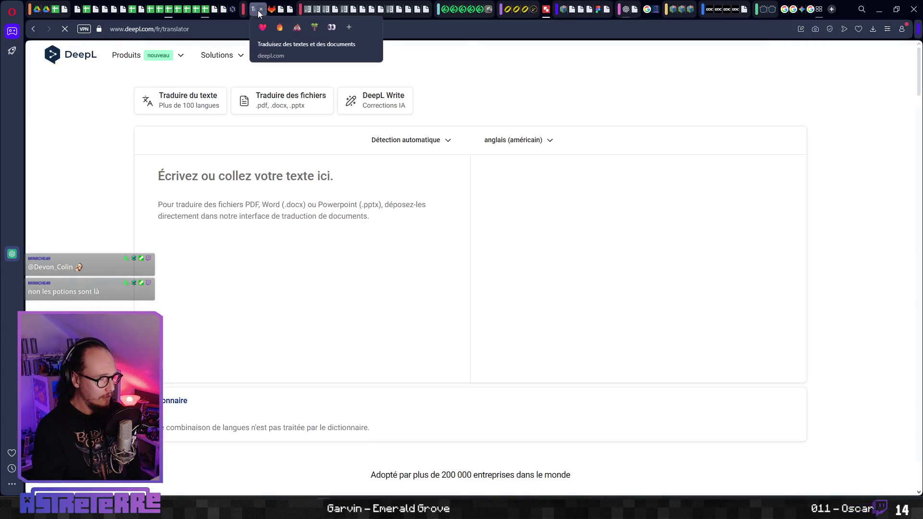
Step: Reload the GitLab commits page and read the expanded 26w03a - Cooldown Update description
click(262, 10)
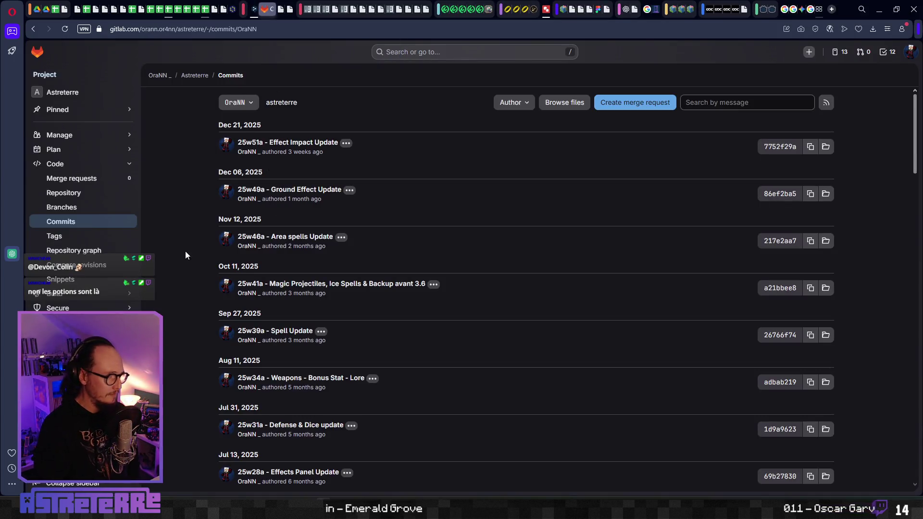
key(F5)
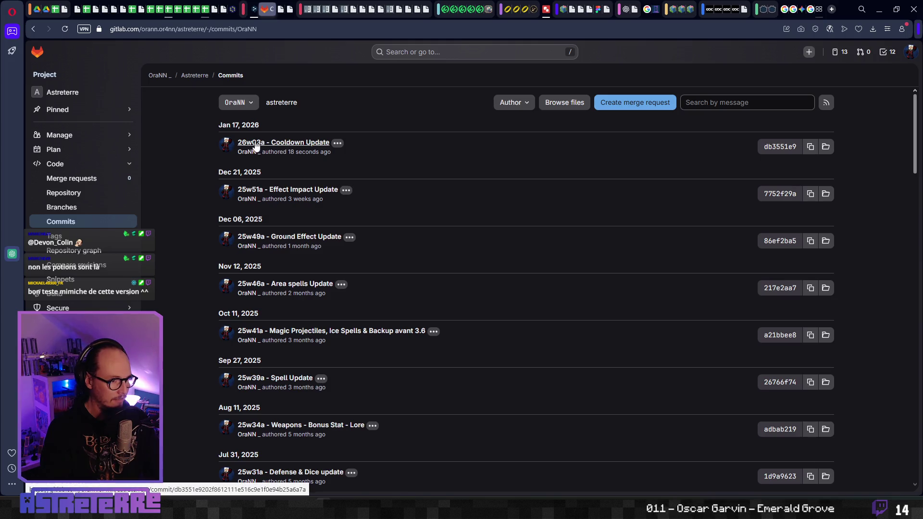
click(338, 143)
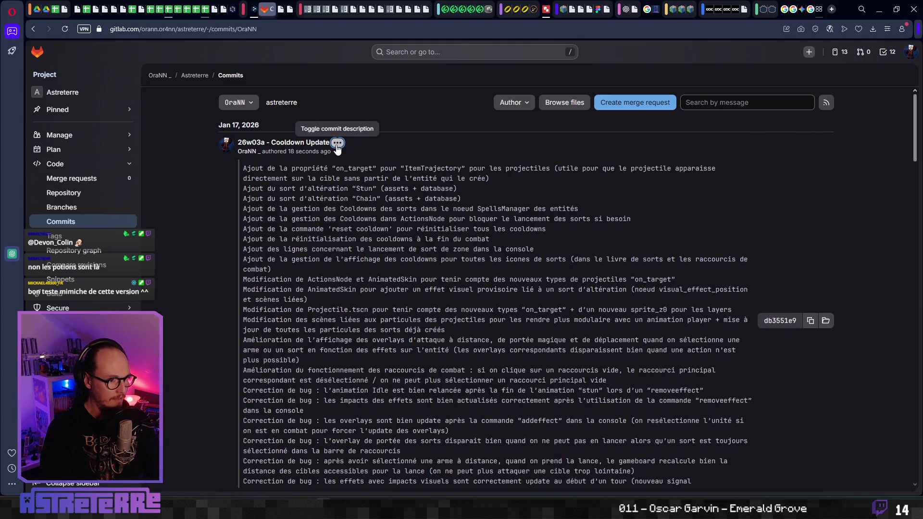
scroll(365, 326, down, 5)
scroll(365, 326, up, 1)
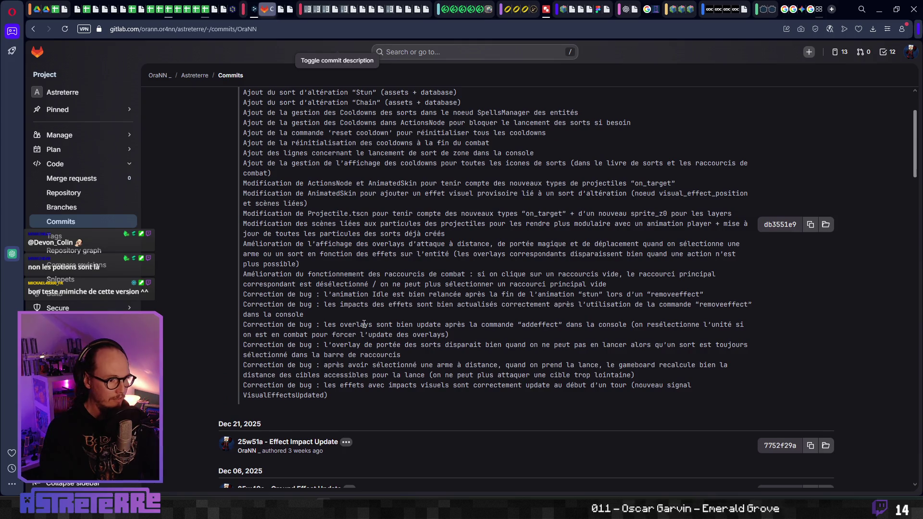
scroll(365, 324, up, 2)
scroll(364, 324, down, 2)
scroll(338, 198, up, 2)
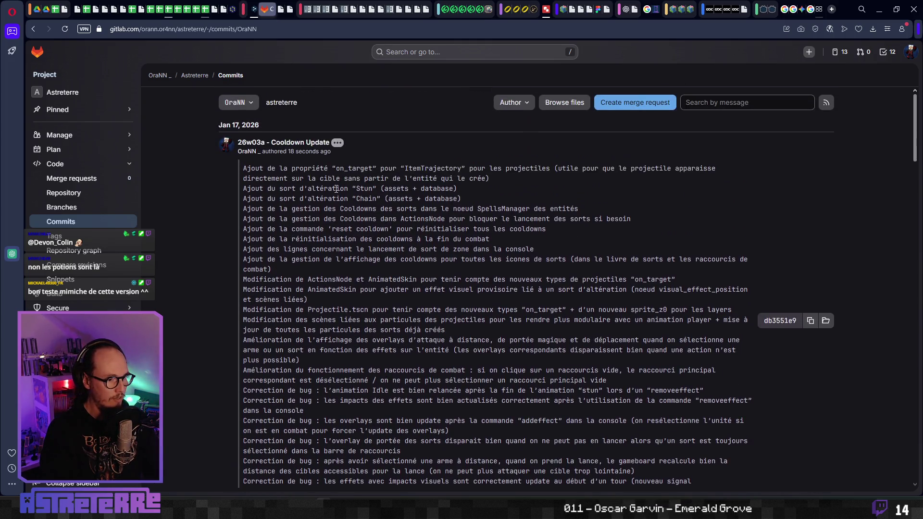
click(337, 145)
Step: Review the 25w51a commit description, then expand the 25w49a description
click(345, 191)
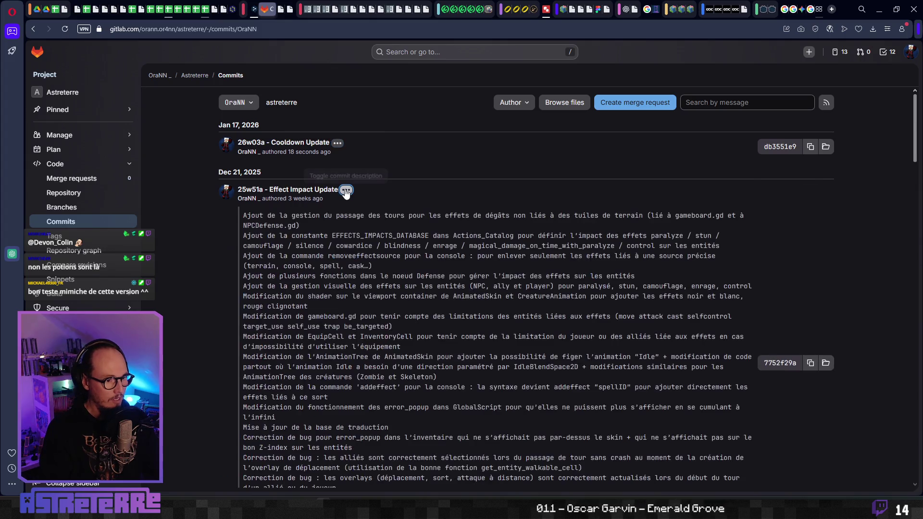
scroll(346, 196, down, 5)
scroll(347, 192, up, 6)
scroll(351, 149, down, 2)
click(347, 143)
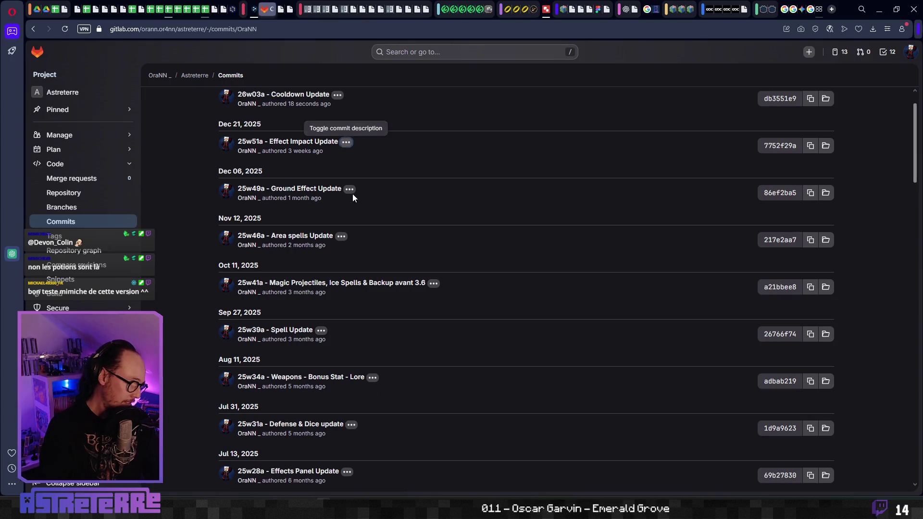
click(350, 190)
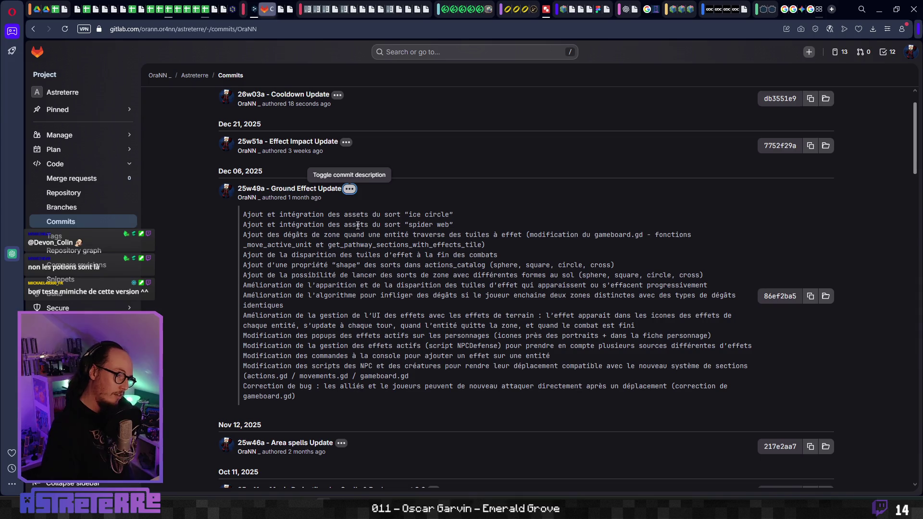
Step: Jump to the oldest 2021 commits and open 21w18a_mode_combat_premiere_tentative
key(End)
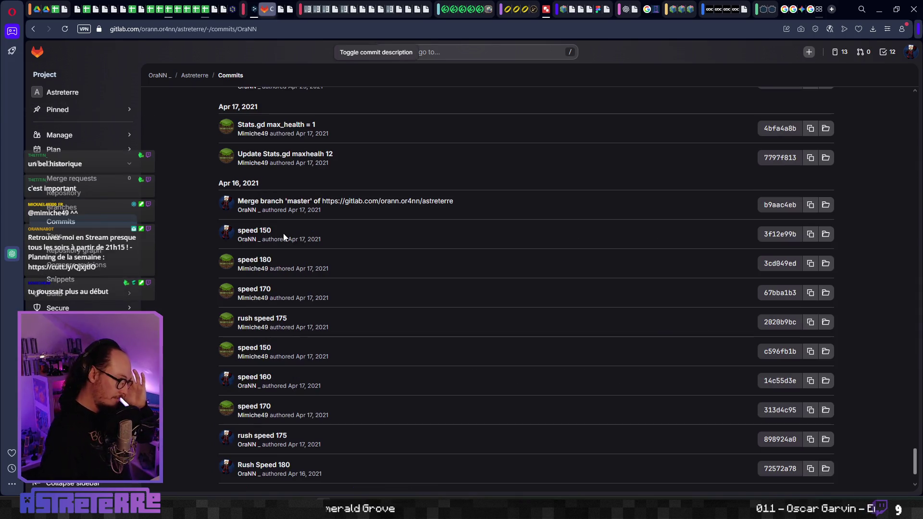
scroll(330, 244, up, 4)
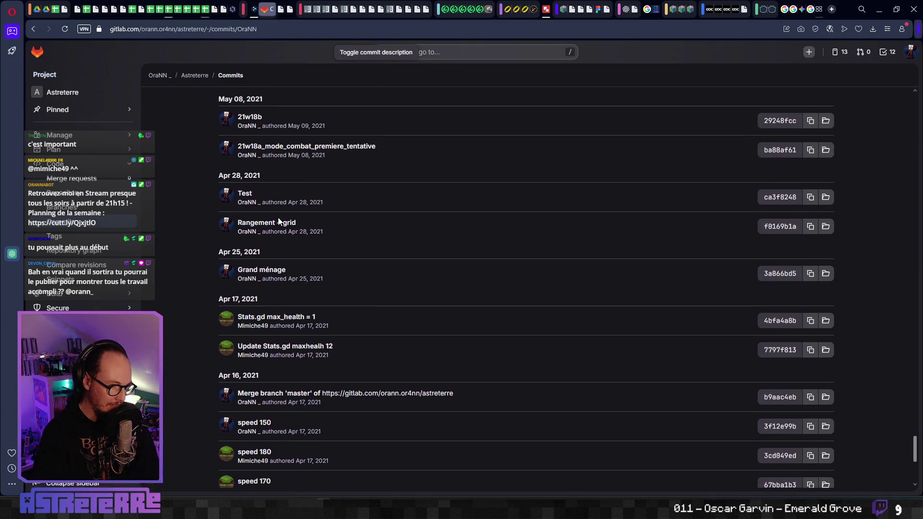
scroll(263, 197, up, 3)
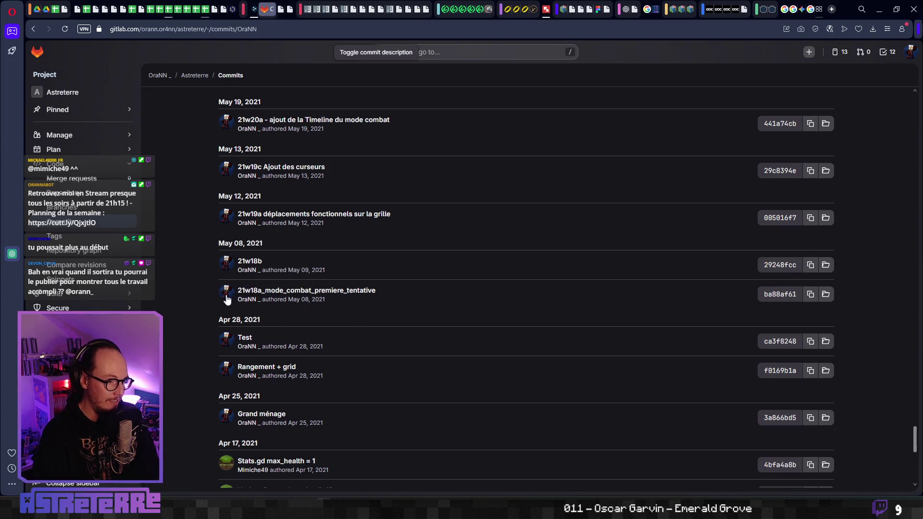
click(341, 291)
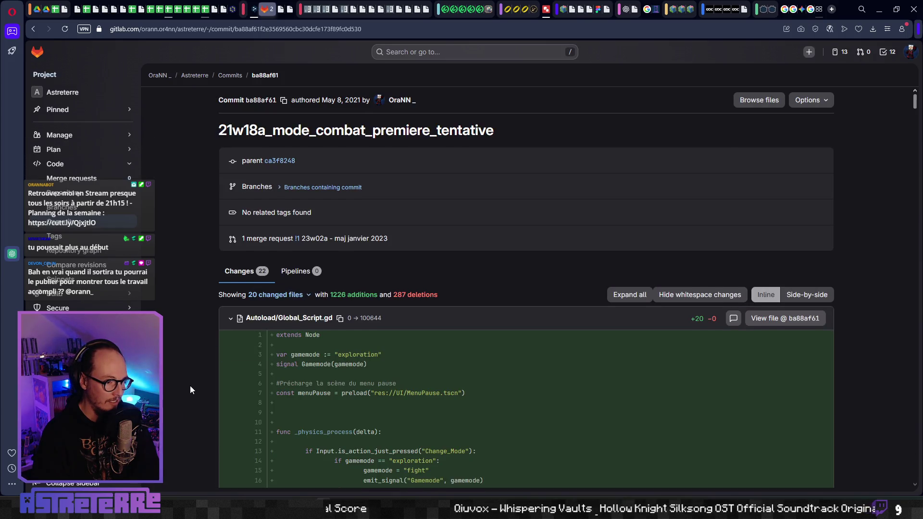
Step: Scroll through the 21w18a commit's diffs, return to the commits list, then go back to Godot's script
scroll(190, 385, down, 5)
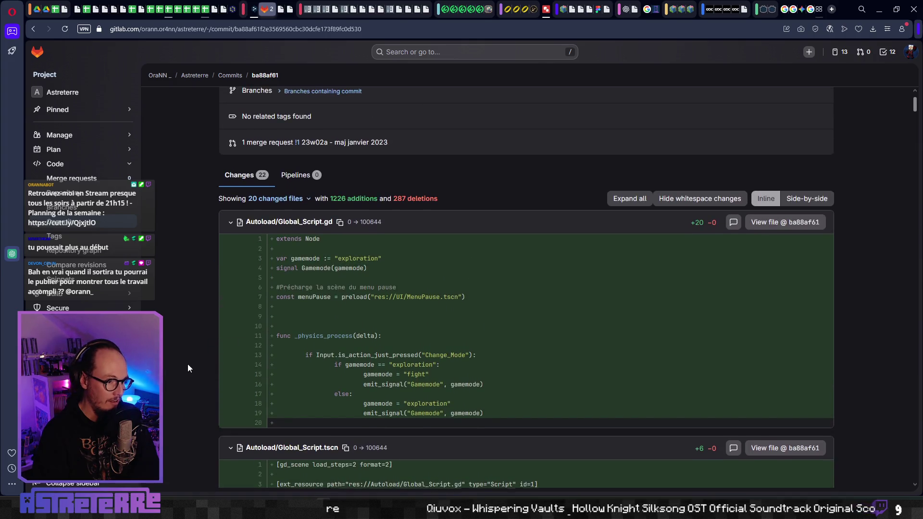
scroll(187, 364, down, 5)
scroll(188, 369, down, 15)
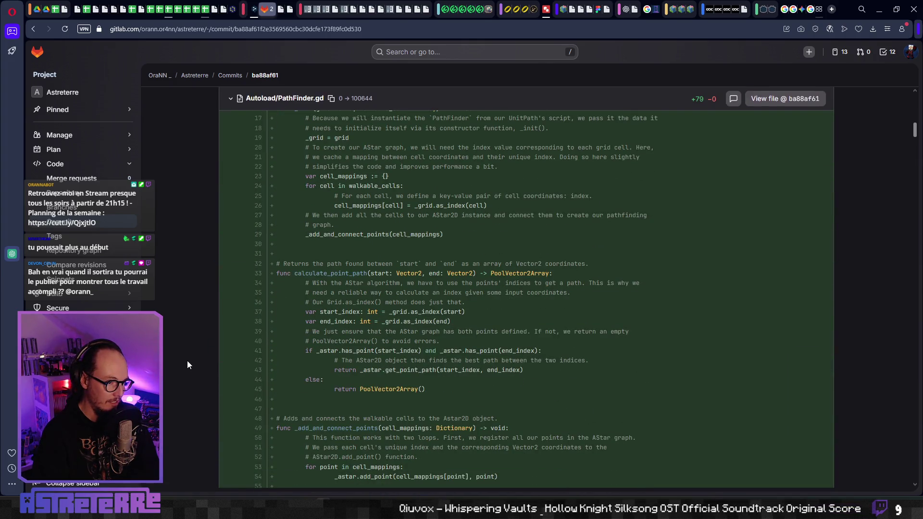
scroll(187, 364, down, 4)
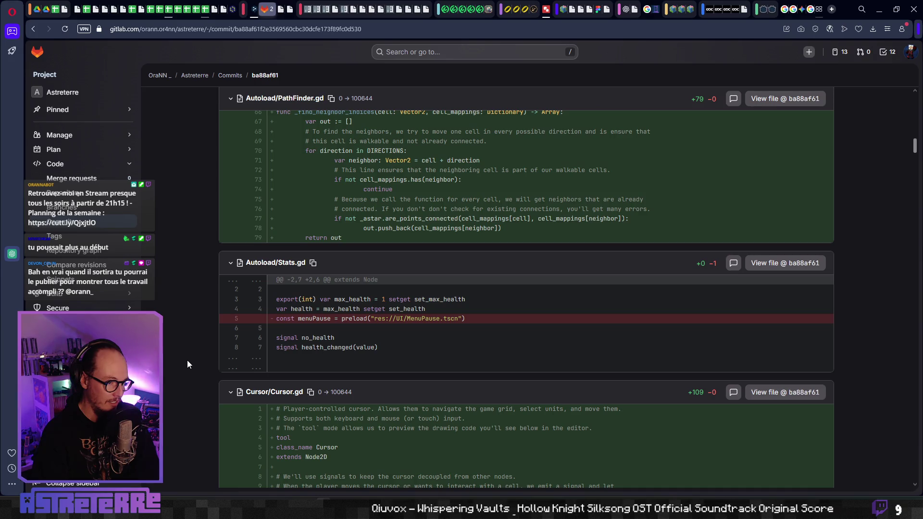
key(alt+Left)
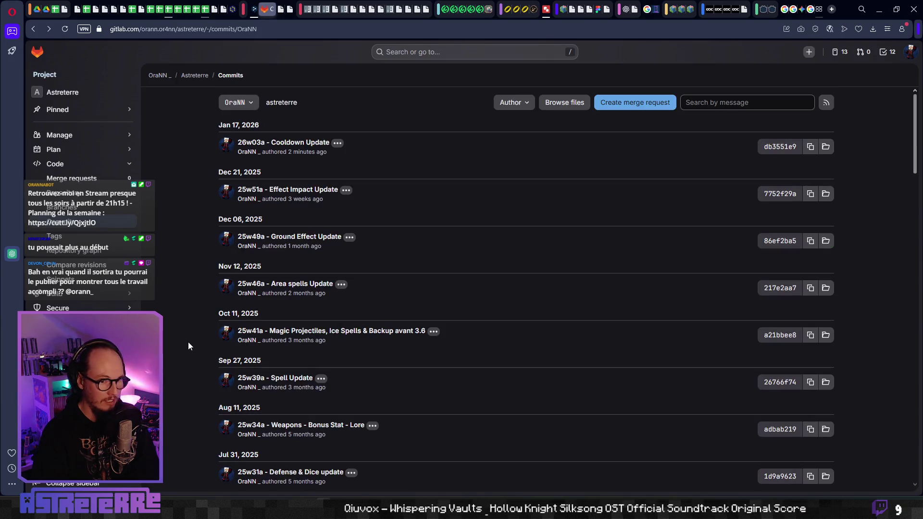
scroll(201, 352, up, 7)
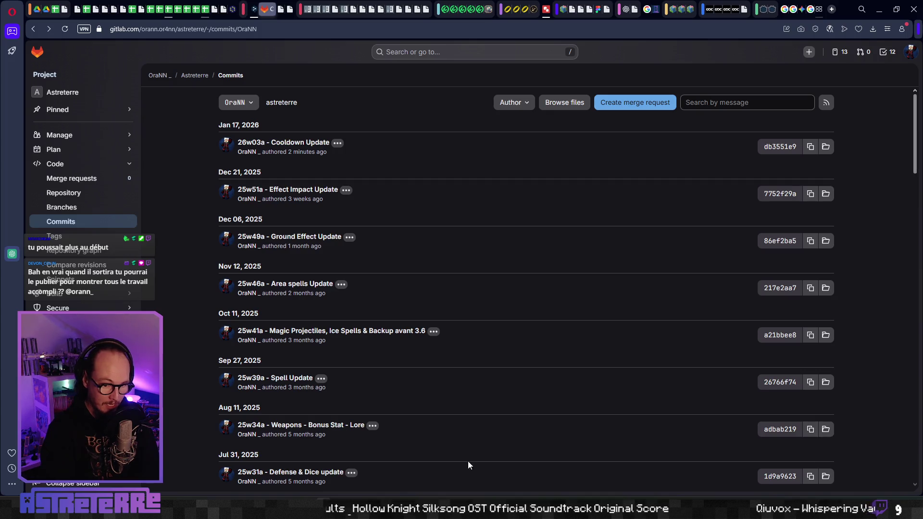
key(alt+Tab)
click(470, 296)
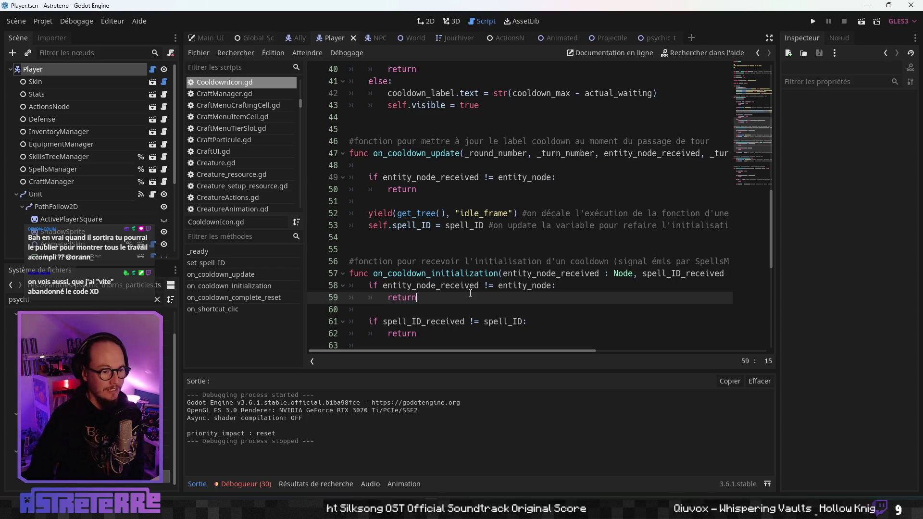
Step: Place the caret at the cooldown initialisation comment on line 56 of CooldownIcon.gd
click(484, 262)
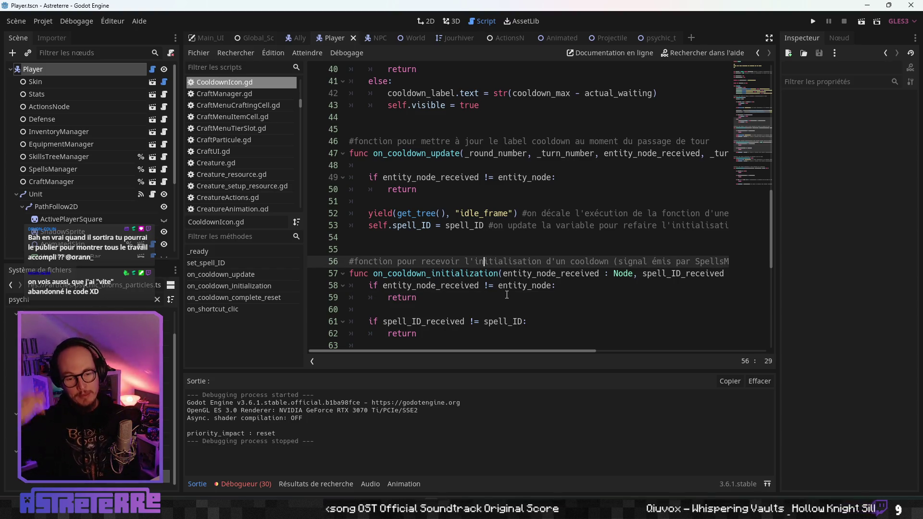